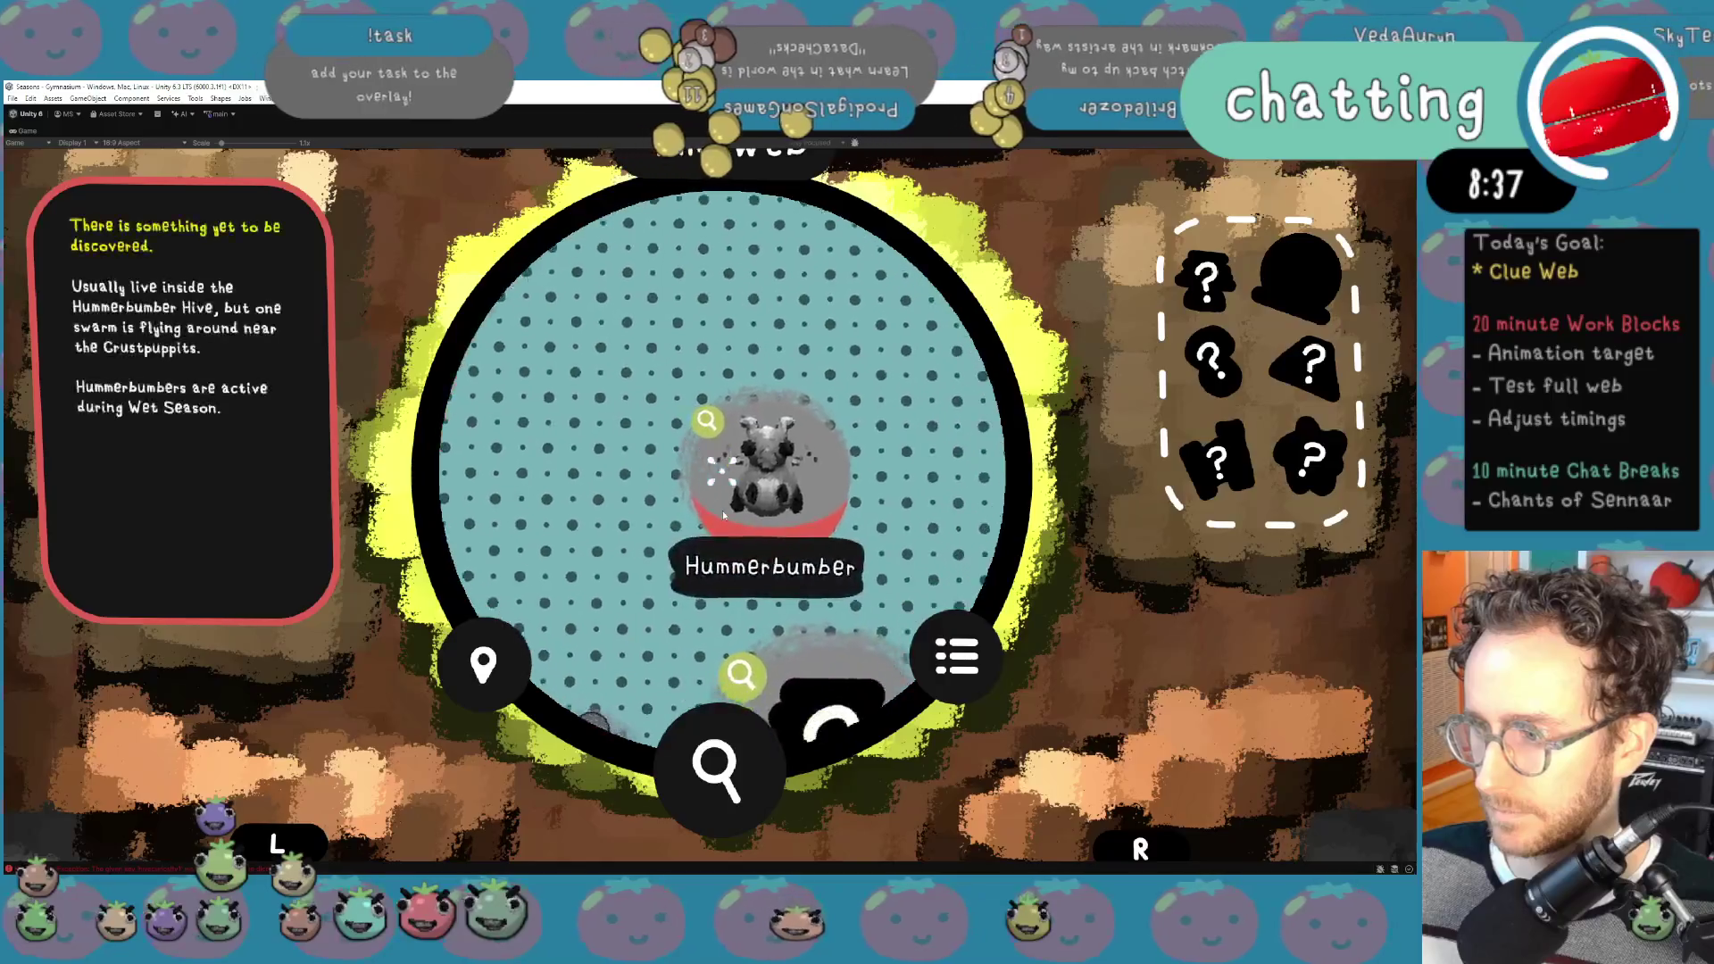
# Step: Pan the clue web from Hummerbumber past Hive until Crustpuppits is centred with its lore showing
pyautogui.press('Down')
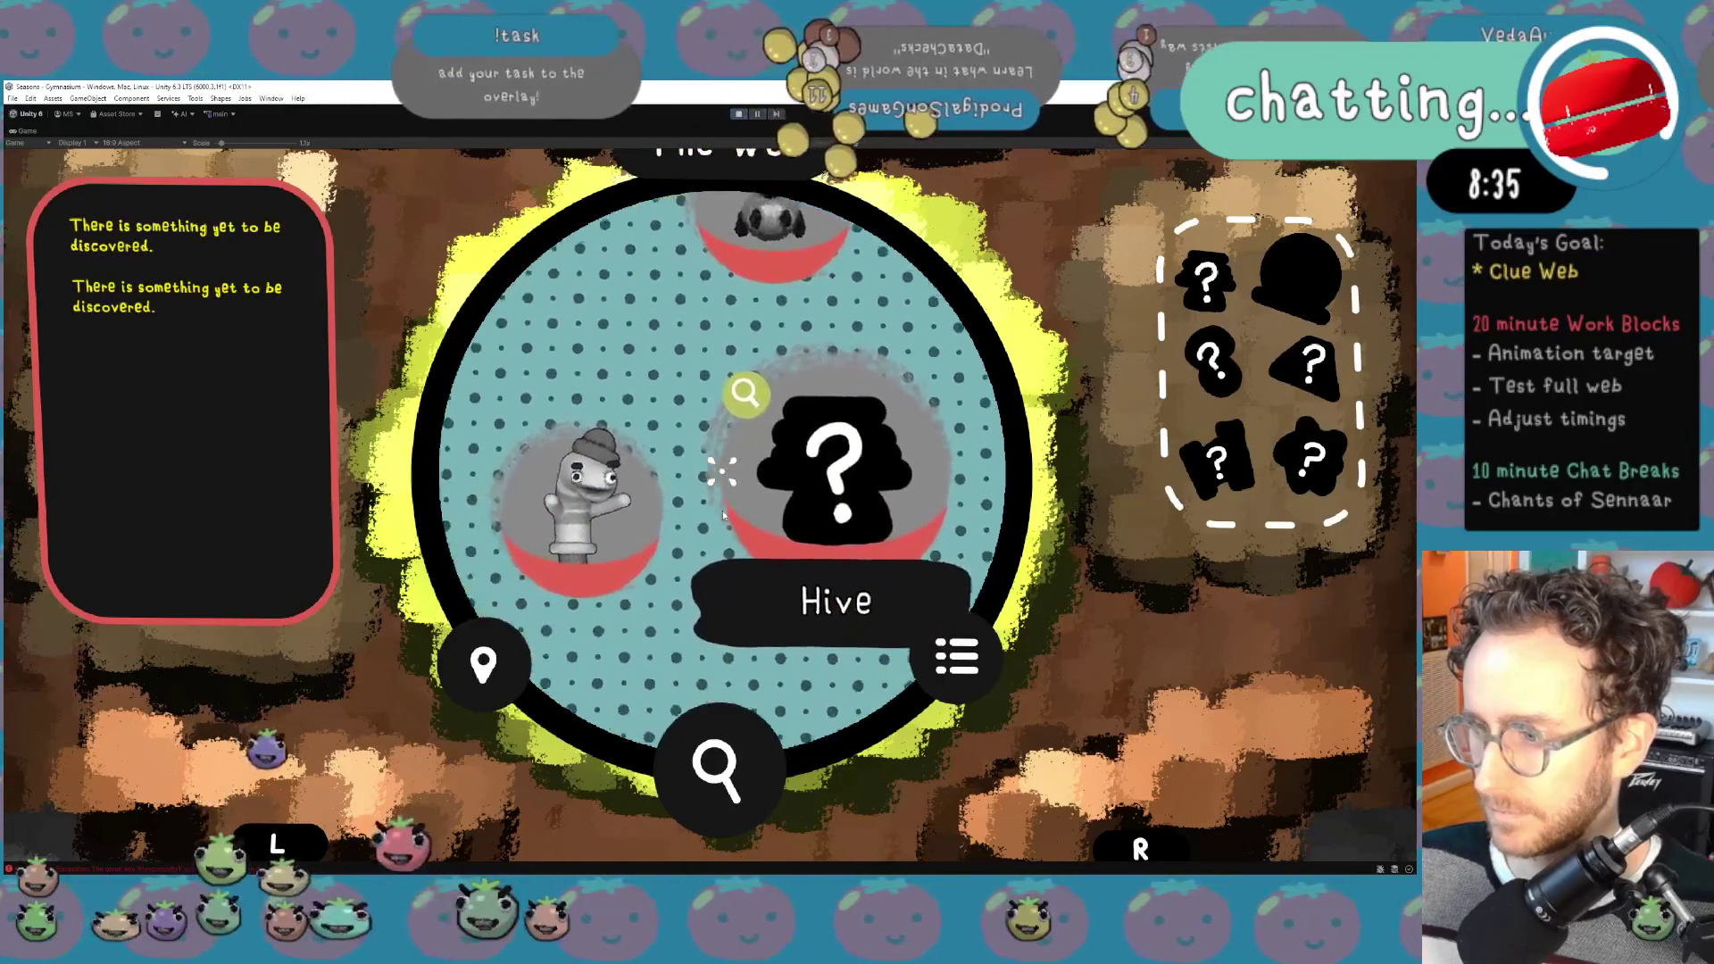
pyautogui.press('Down')
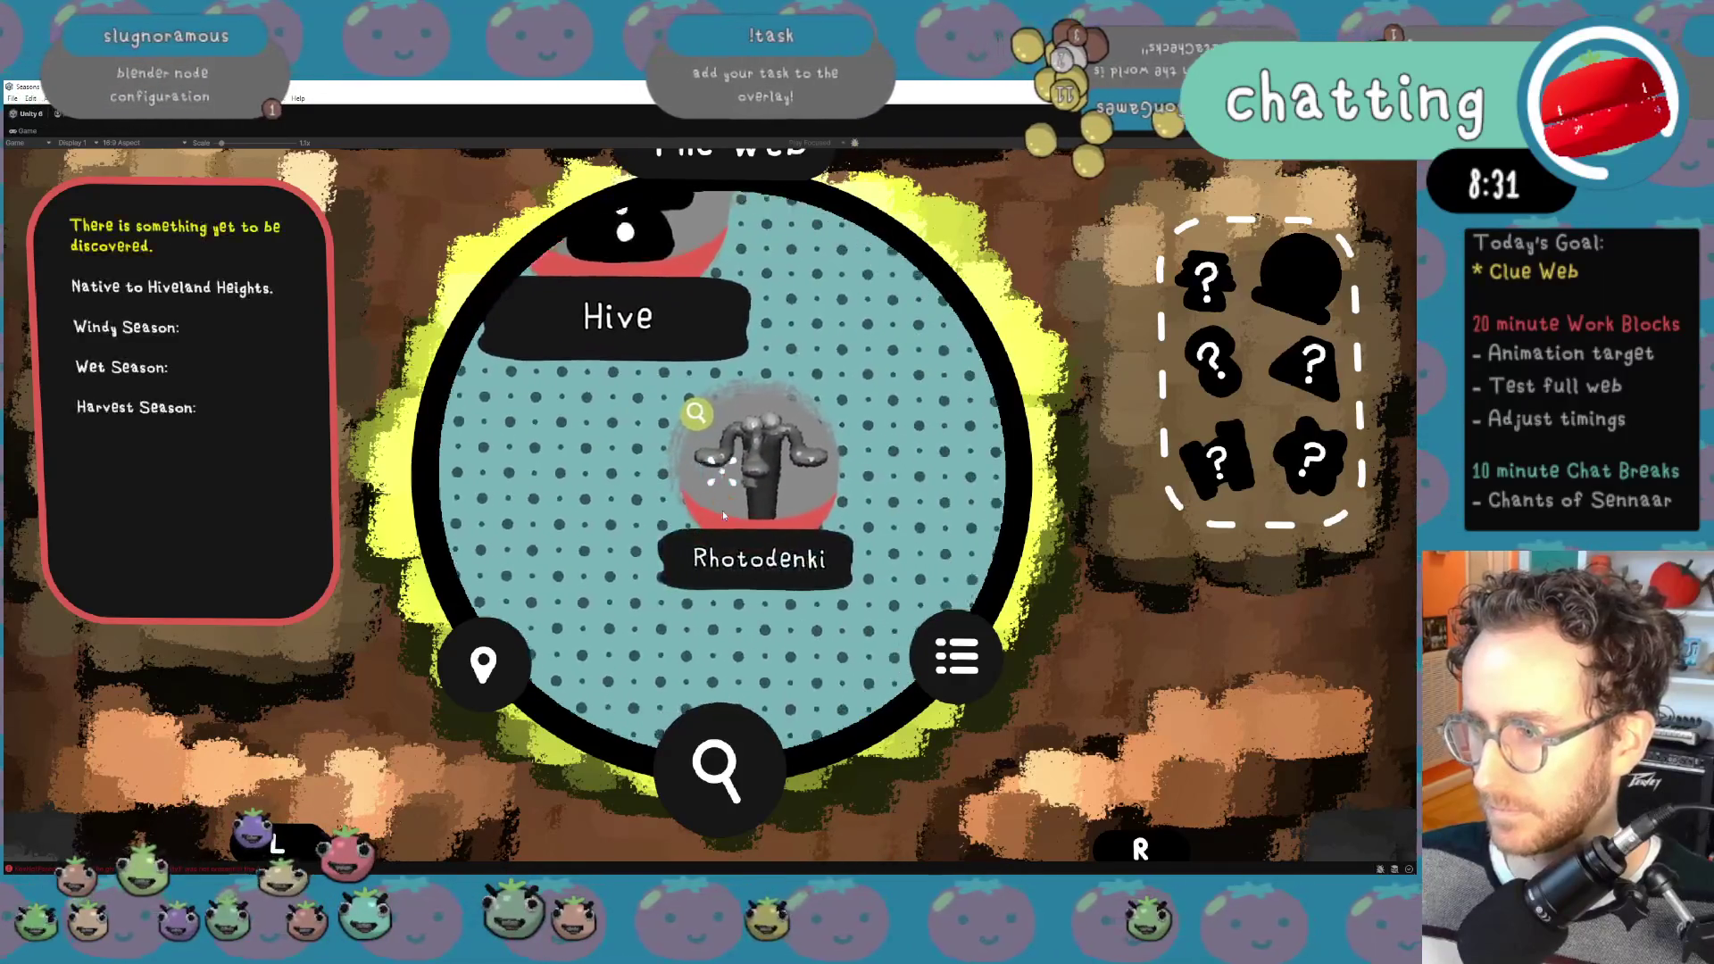
pyautogui.press('Up')
pyautogui.press('Up')
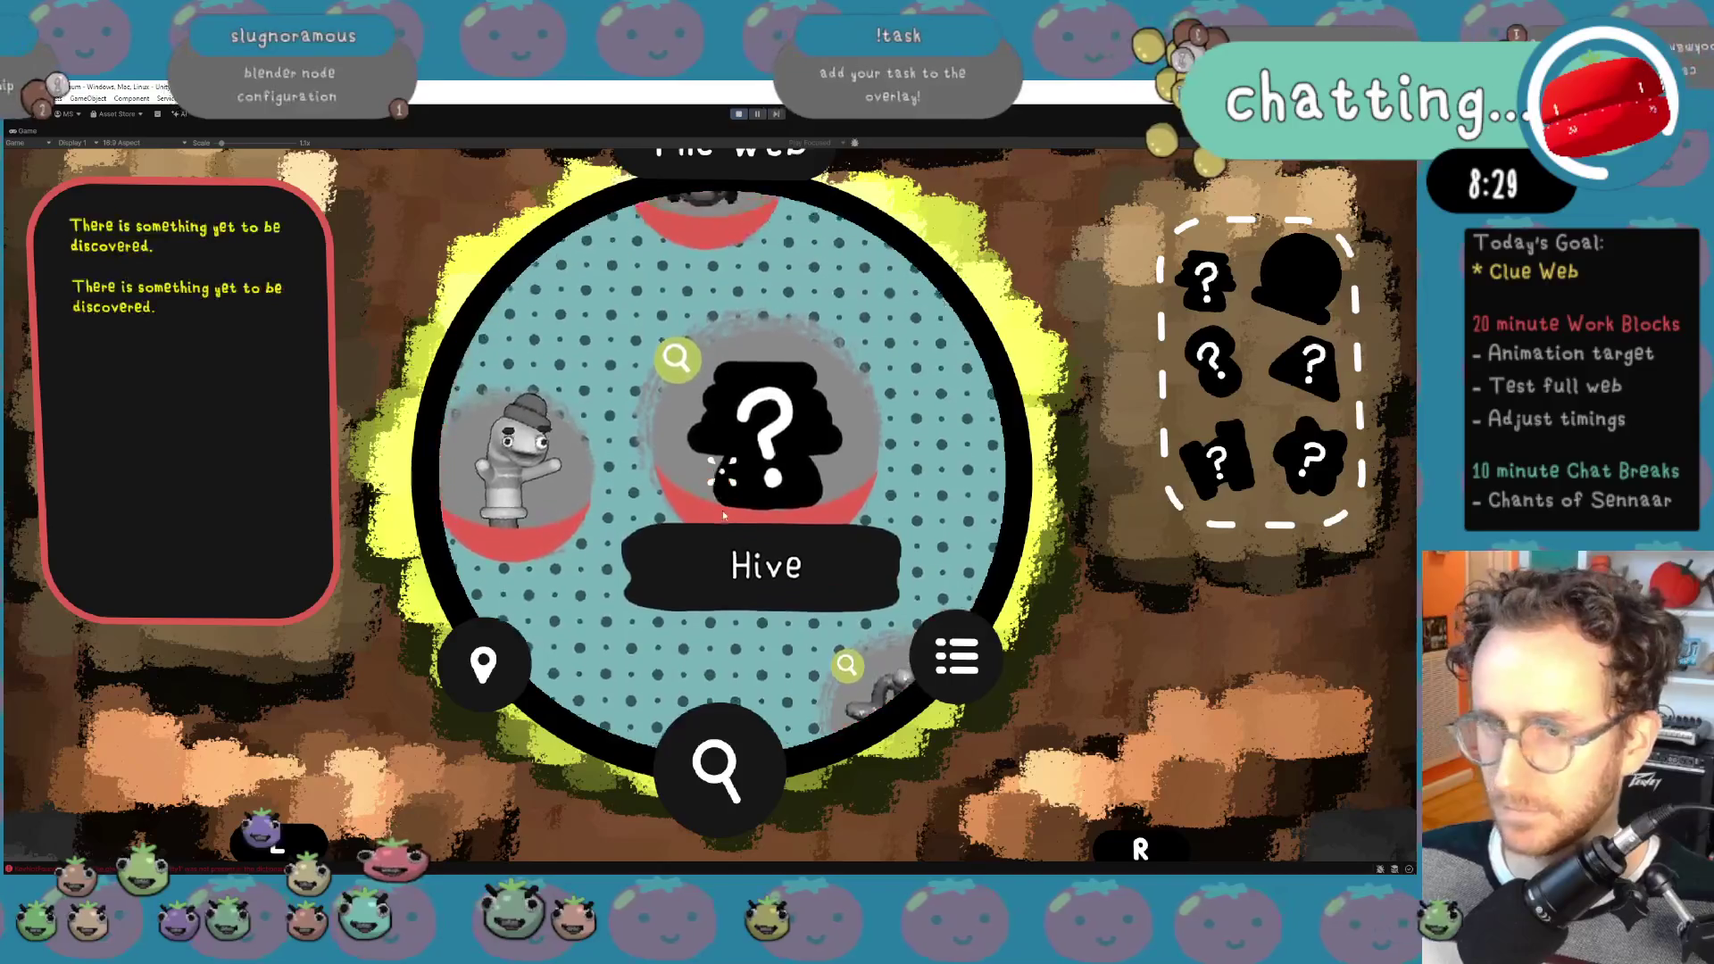
pyautogui.press('Down')
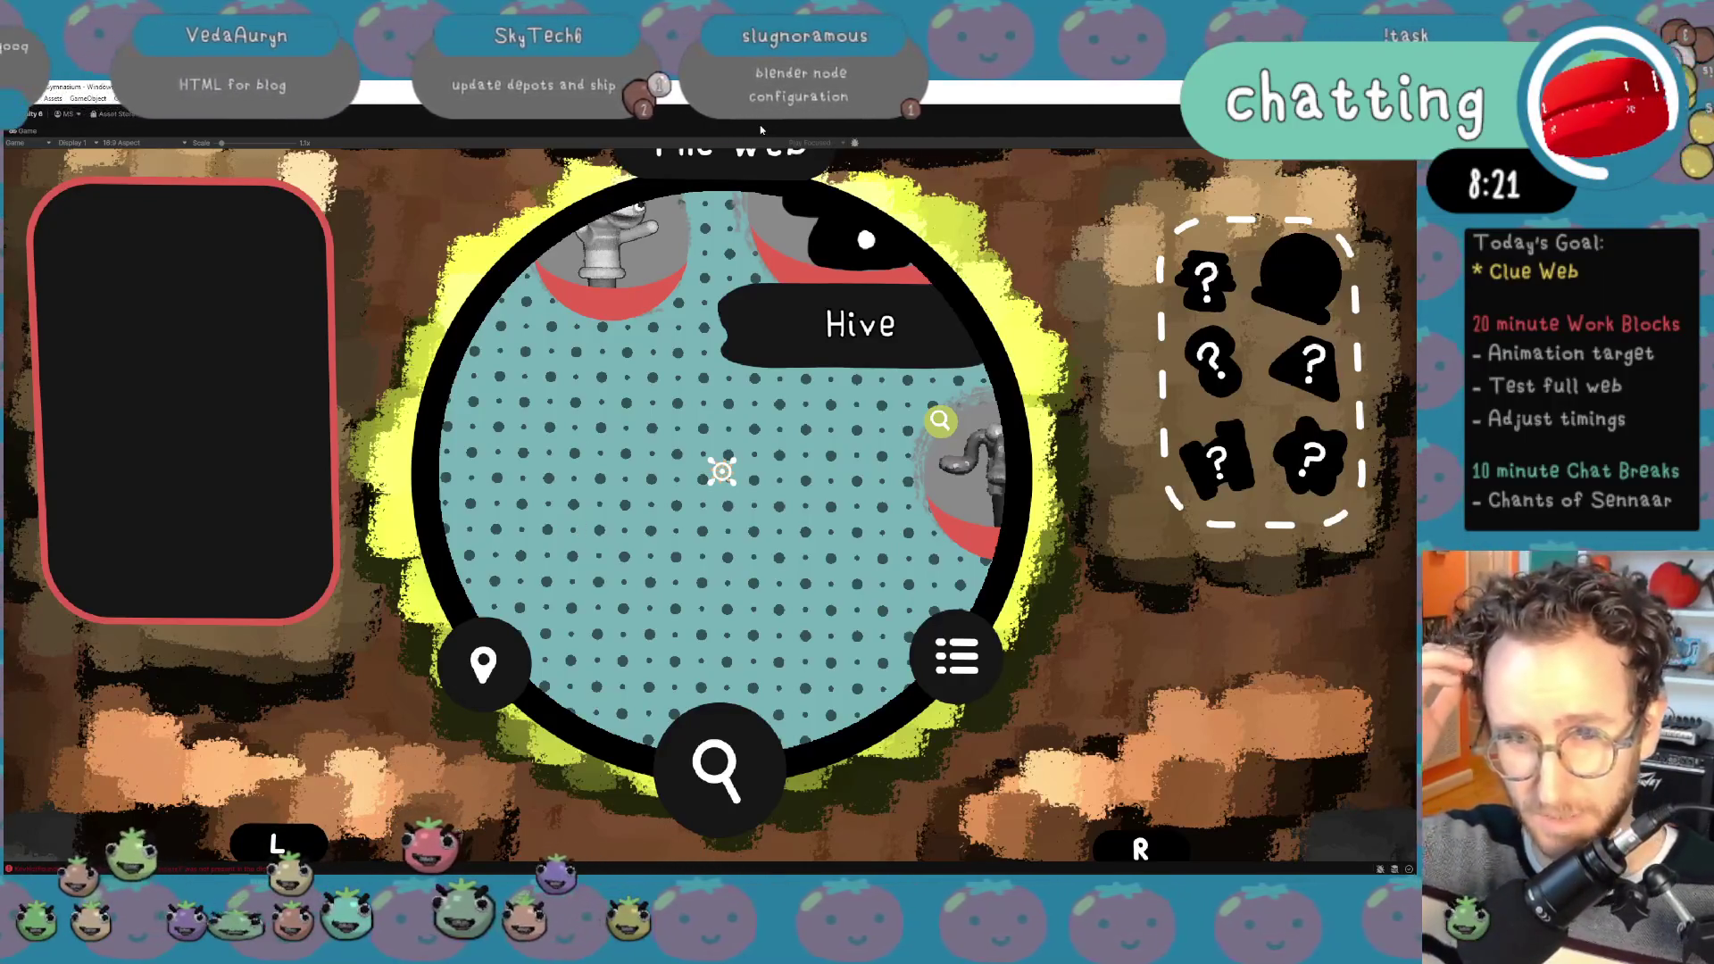
pyautogui.press('Up')
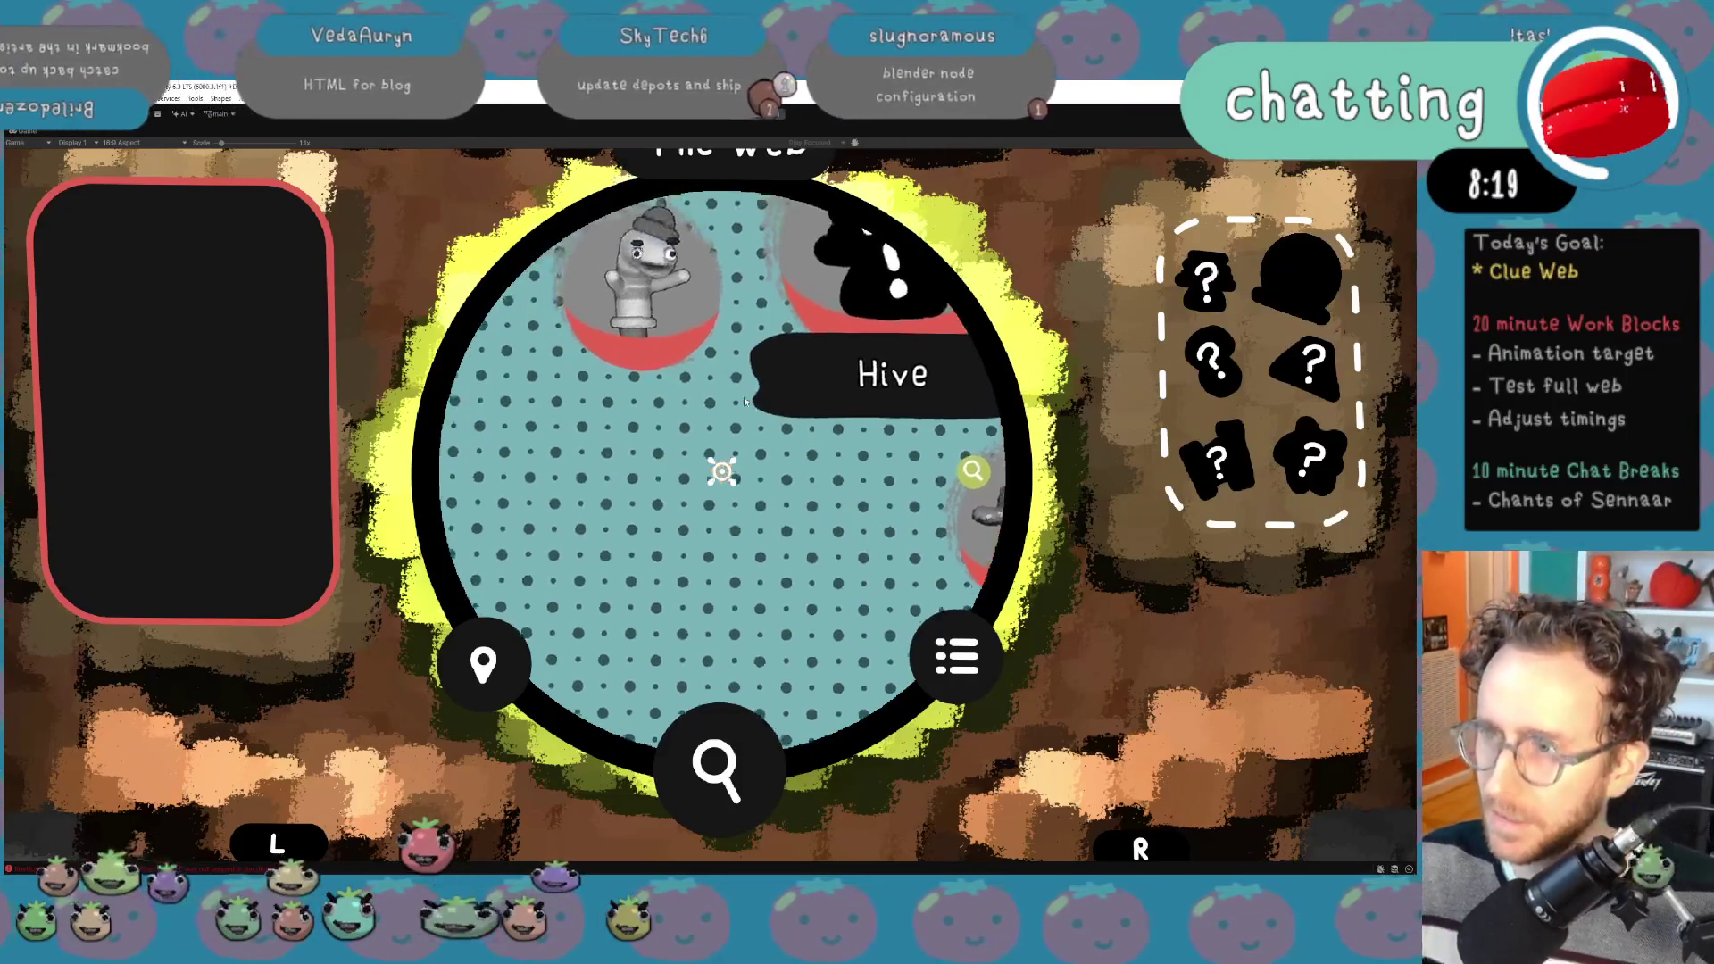
pyautogui.hotkey('alt', 'Tab')
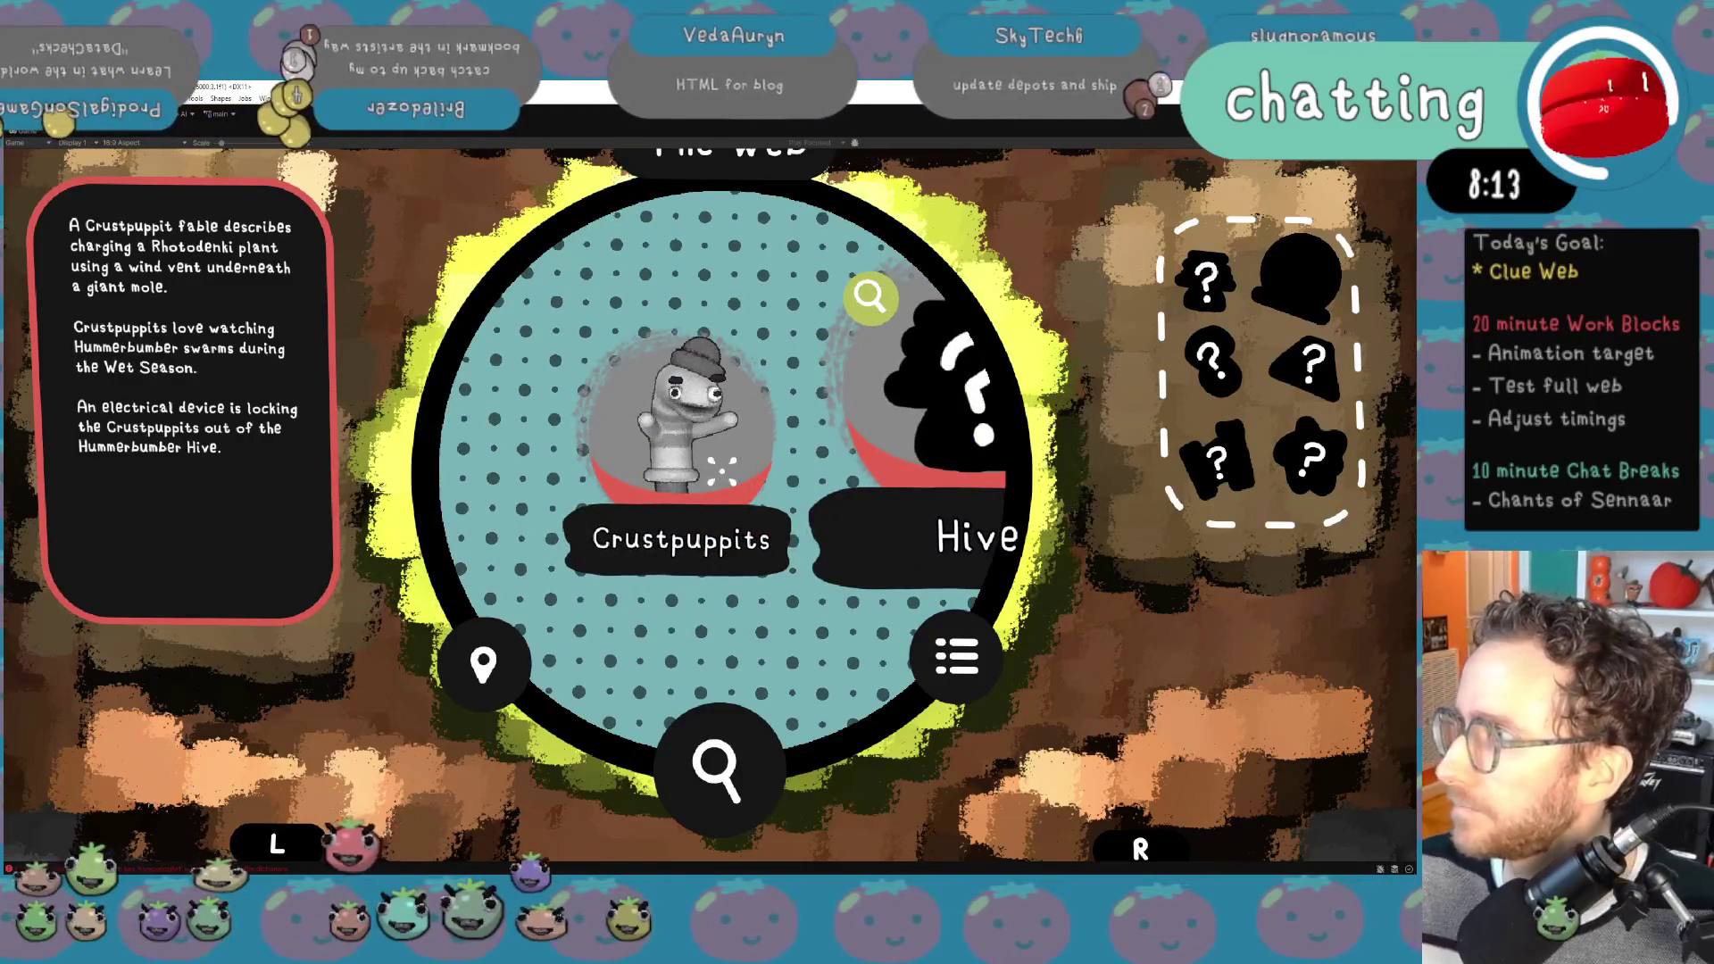
pyautogui.rightClick(1258, 165)
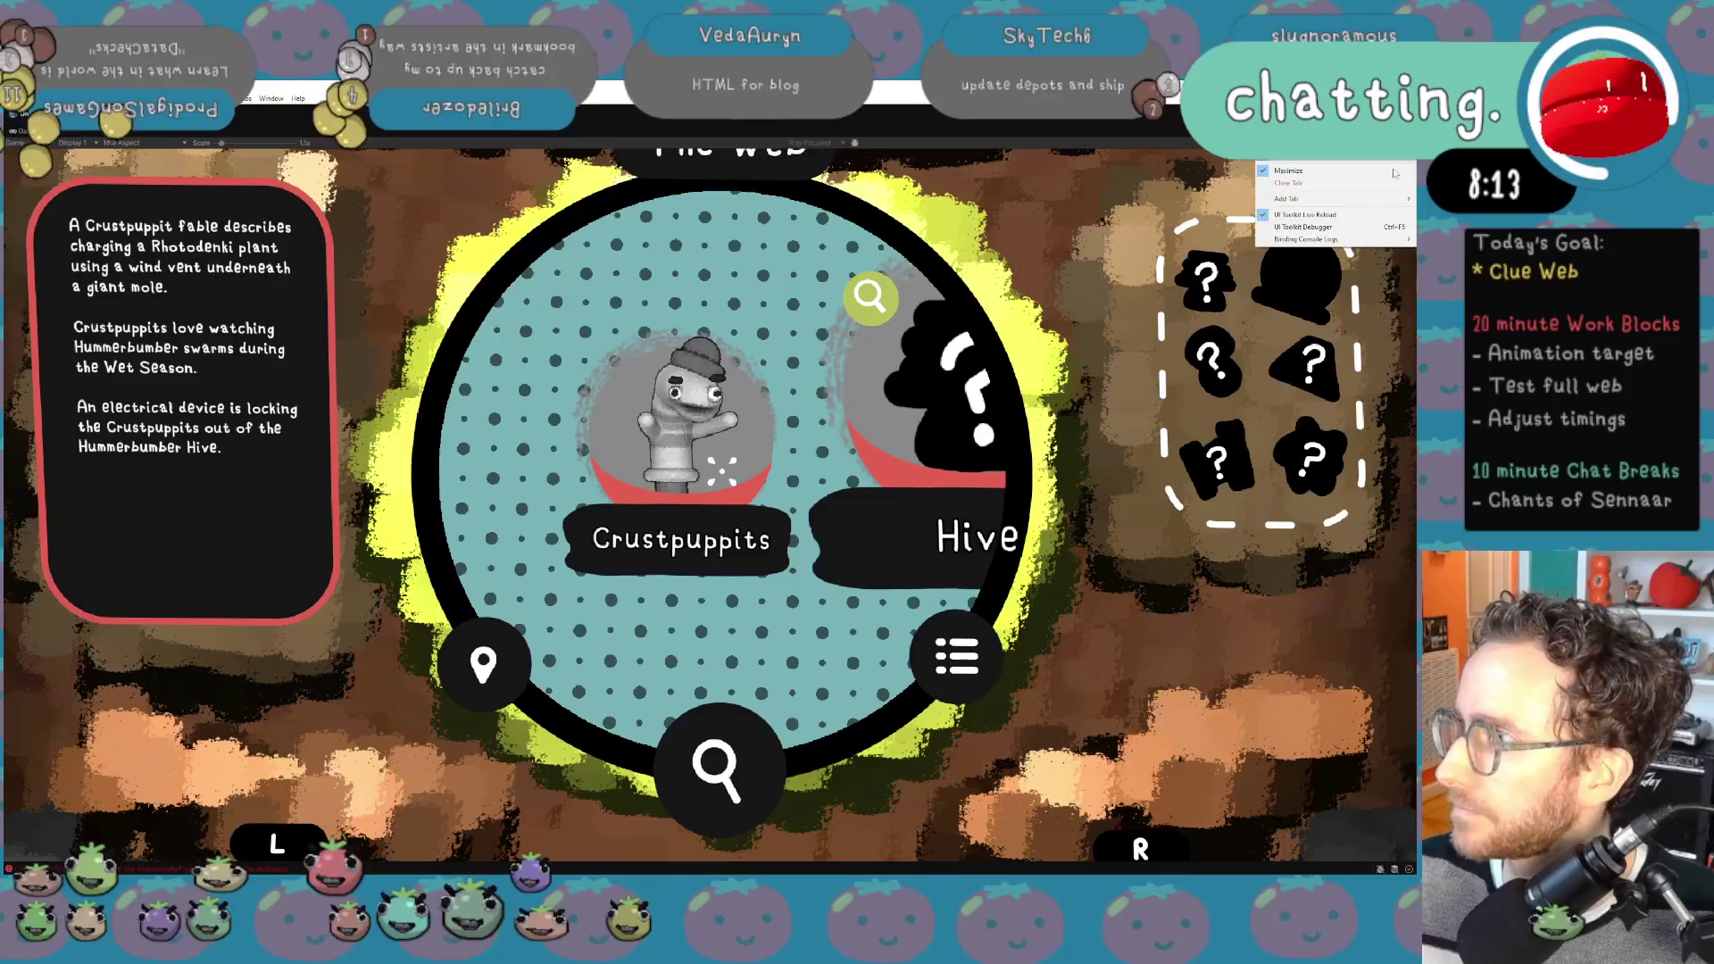
# Step: Restore the editor layout and expand WorldMenu > ScalingPivot > ScreenContent in the Hierarchy
pyautogui.click(1342, 173)
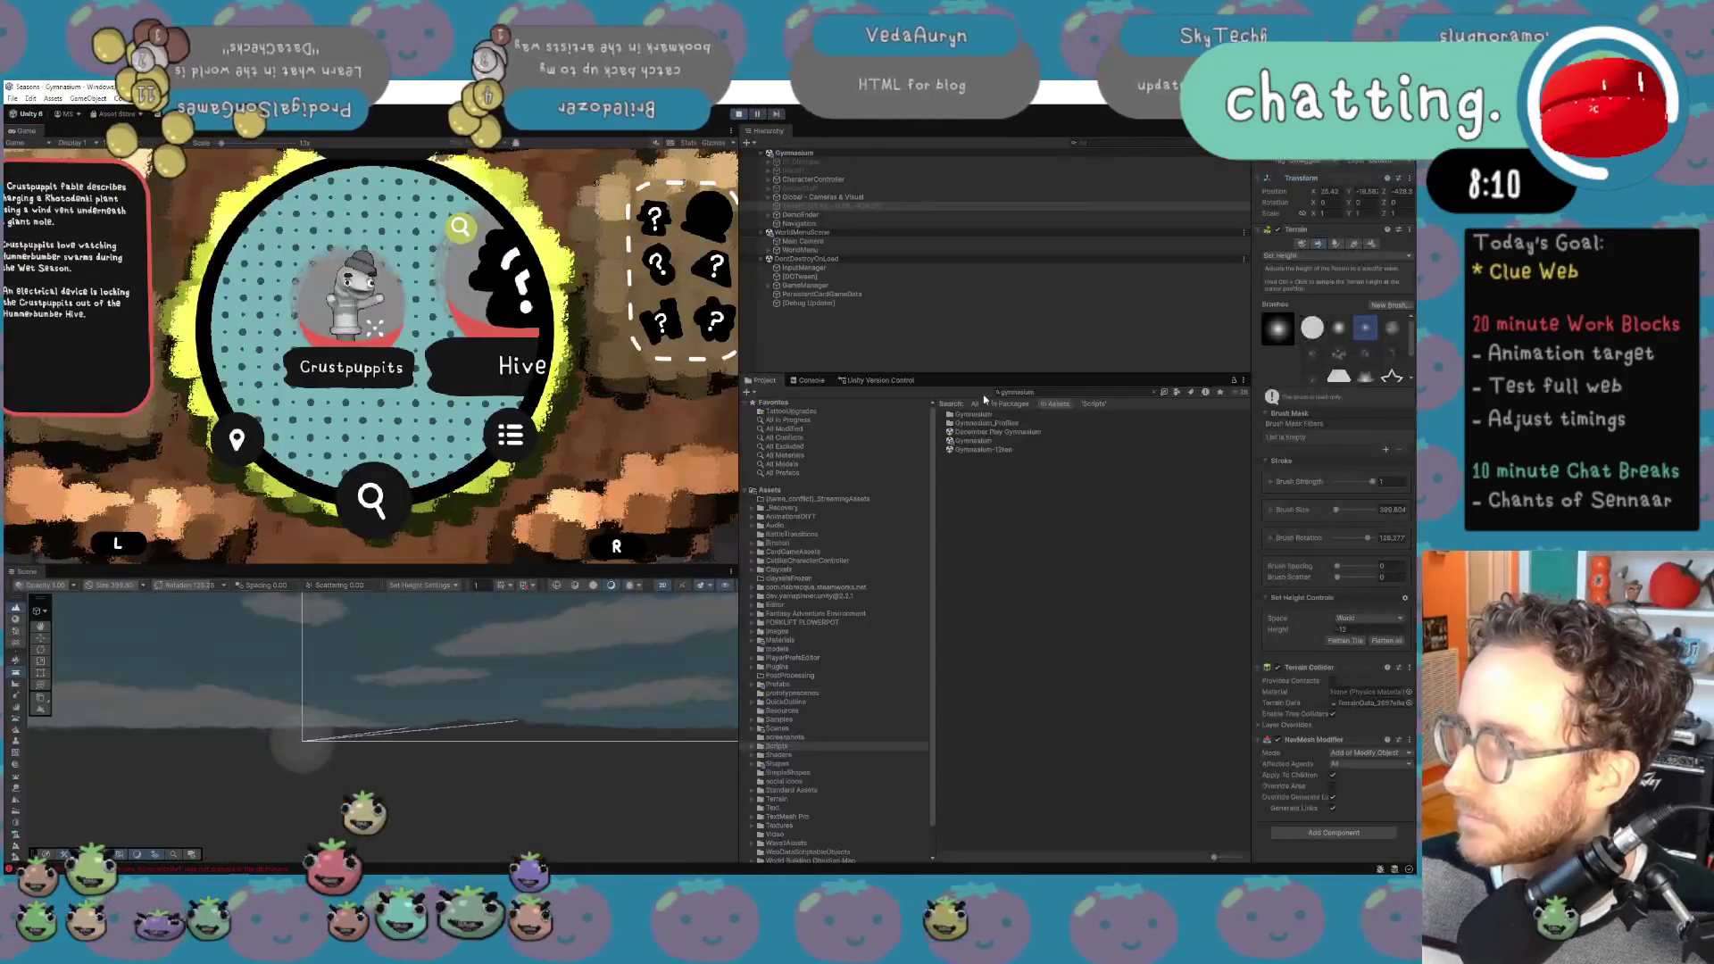
pyautogui.click(770, 250)
pyautogui.click(813, 259)
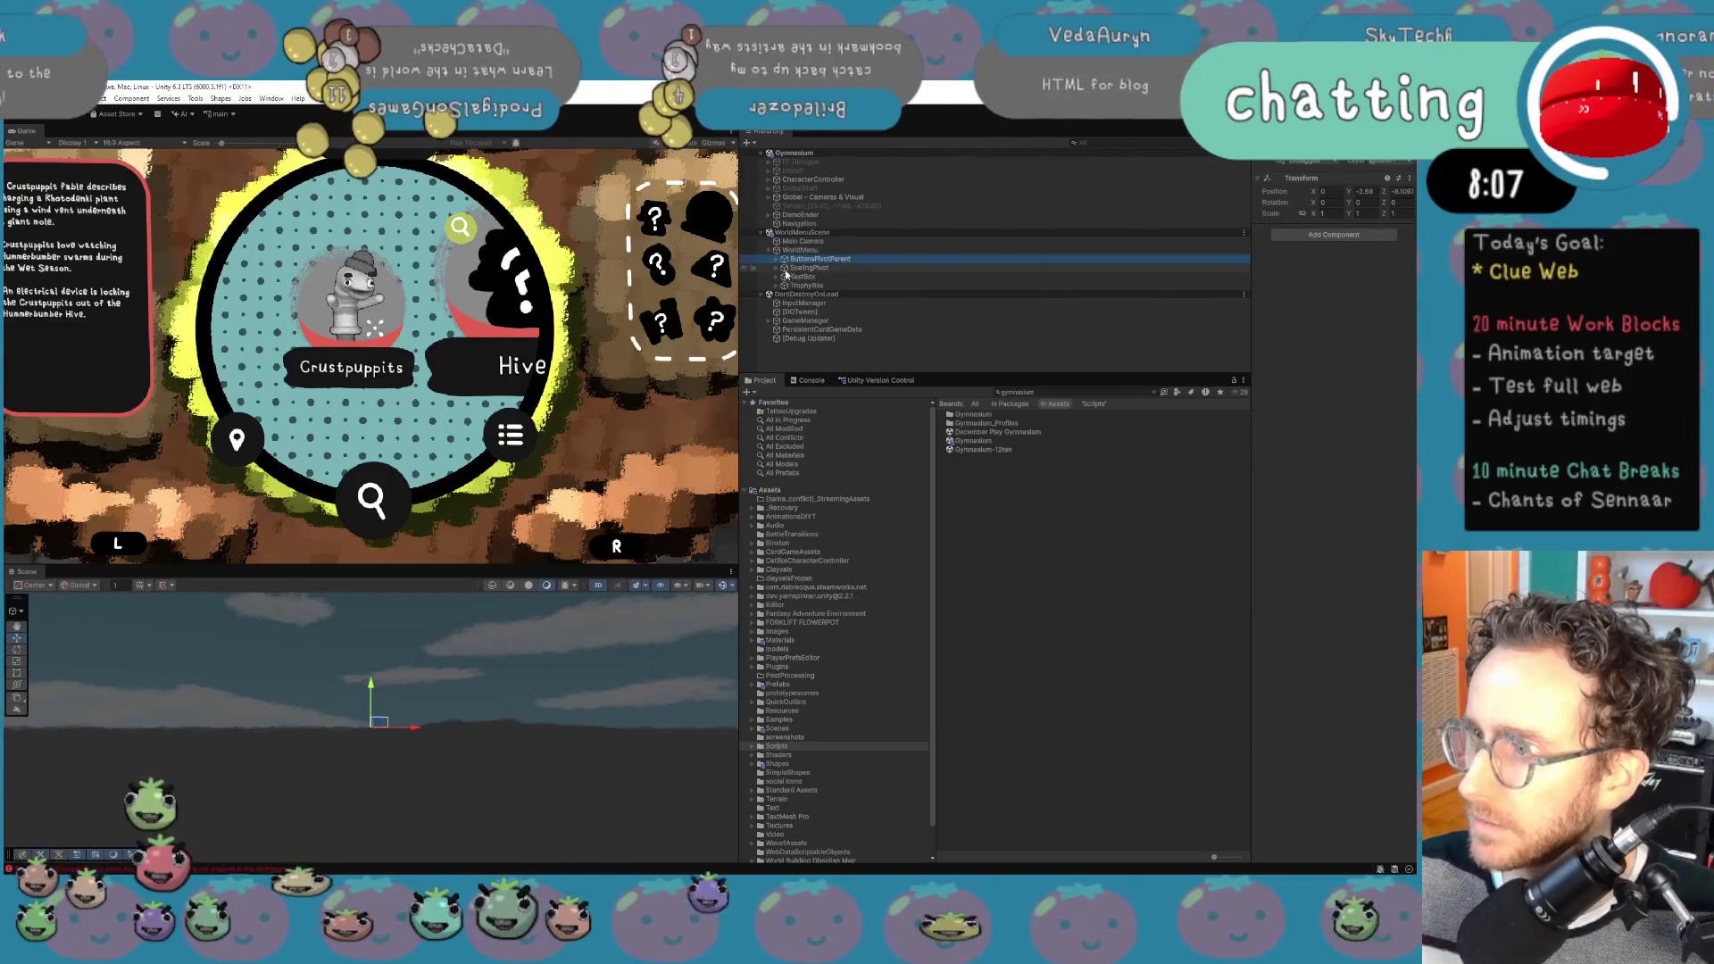
pyautogui.click(794, 268)
pyautogui.click(776, 268)
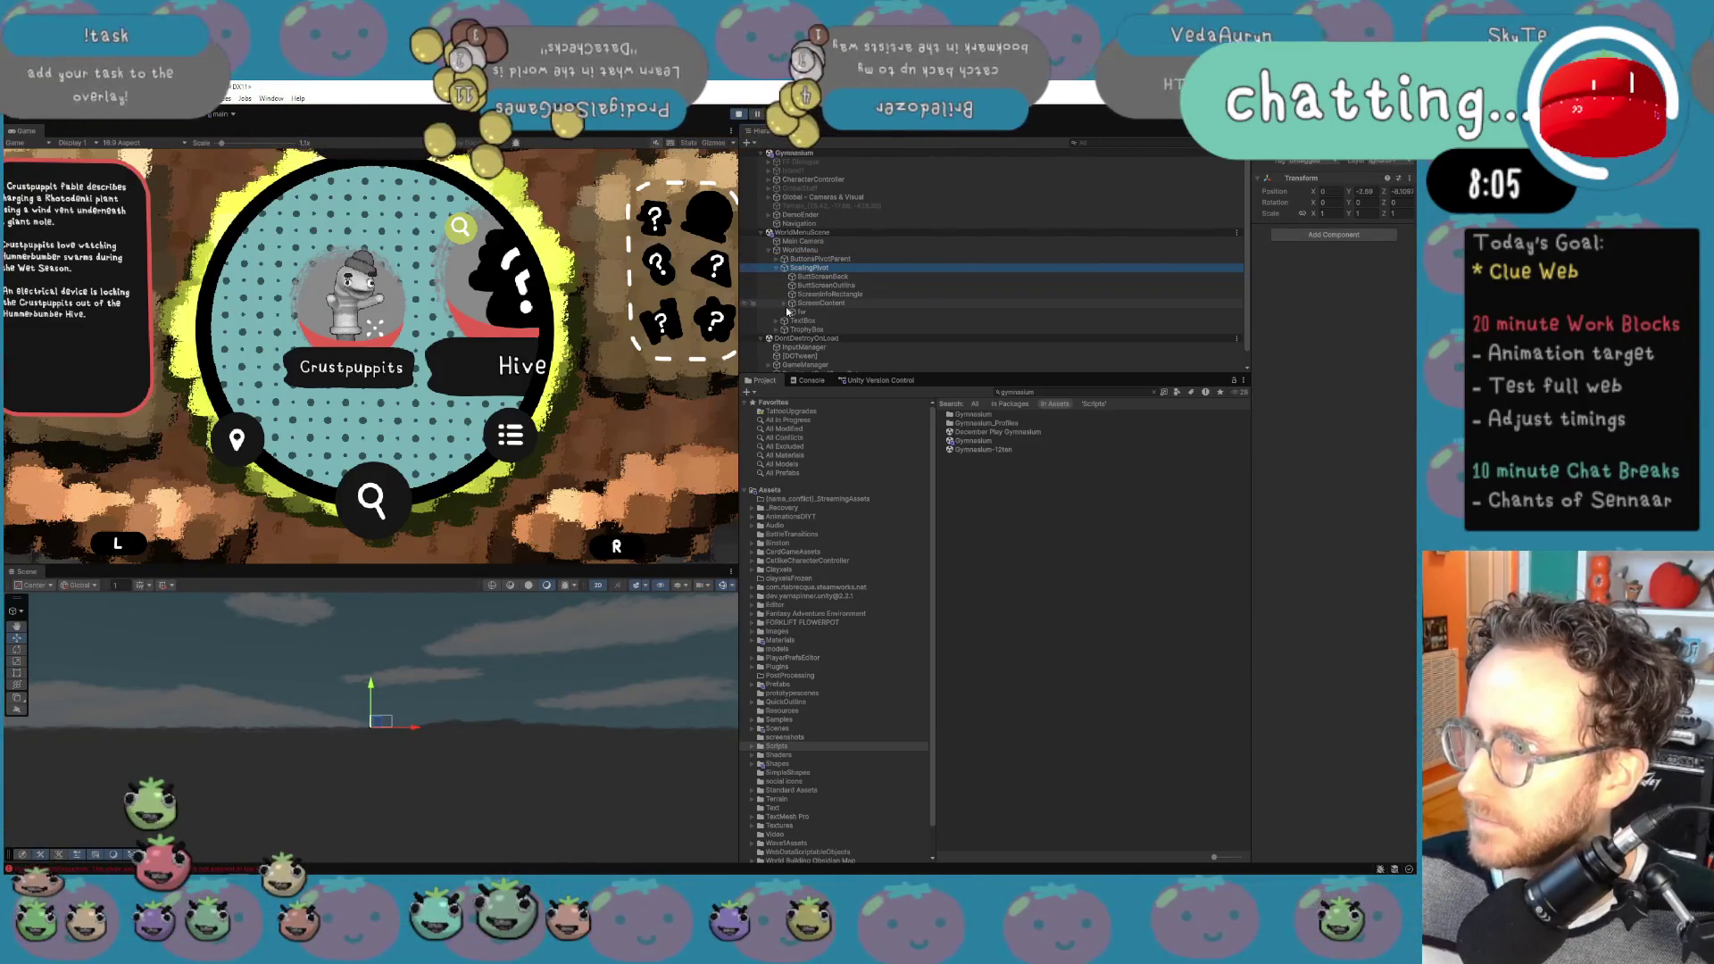
pyautogui.click(786, 304)
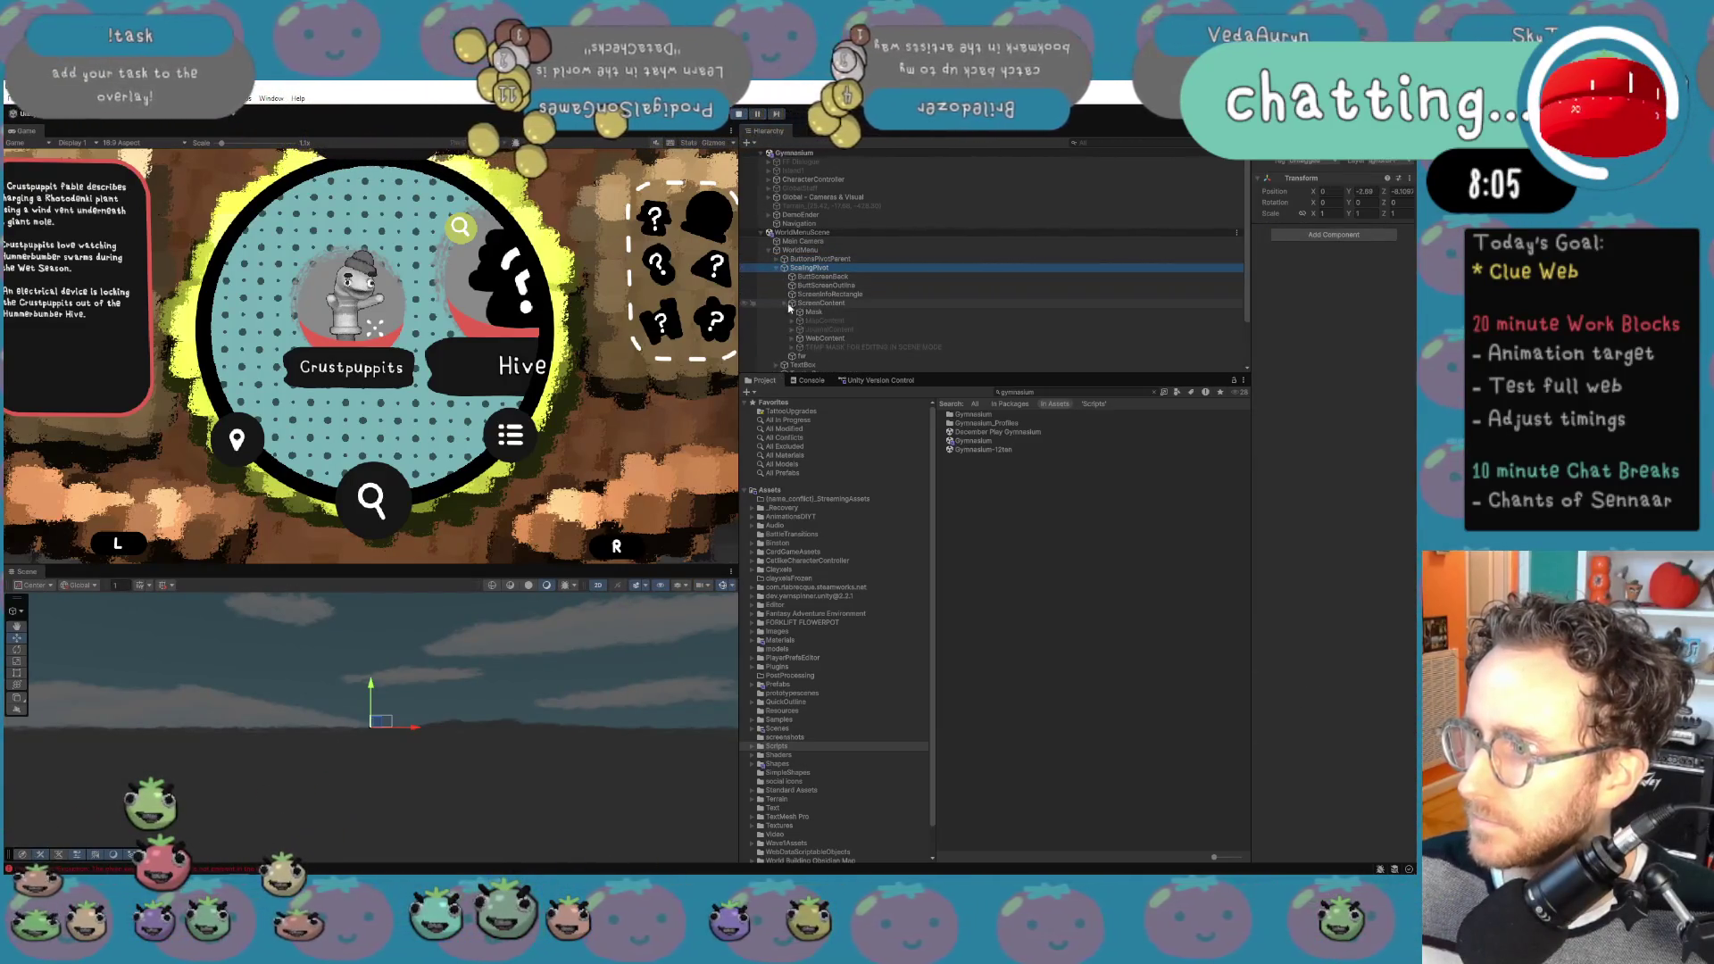
# Step: Select WebContent to view its Web Manager, then exit the clue web to the Gymnasium
pyautogui.click(819, 339)
pyautogui.click(791, 338)
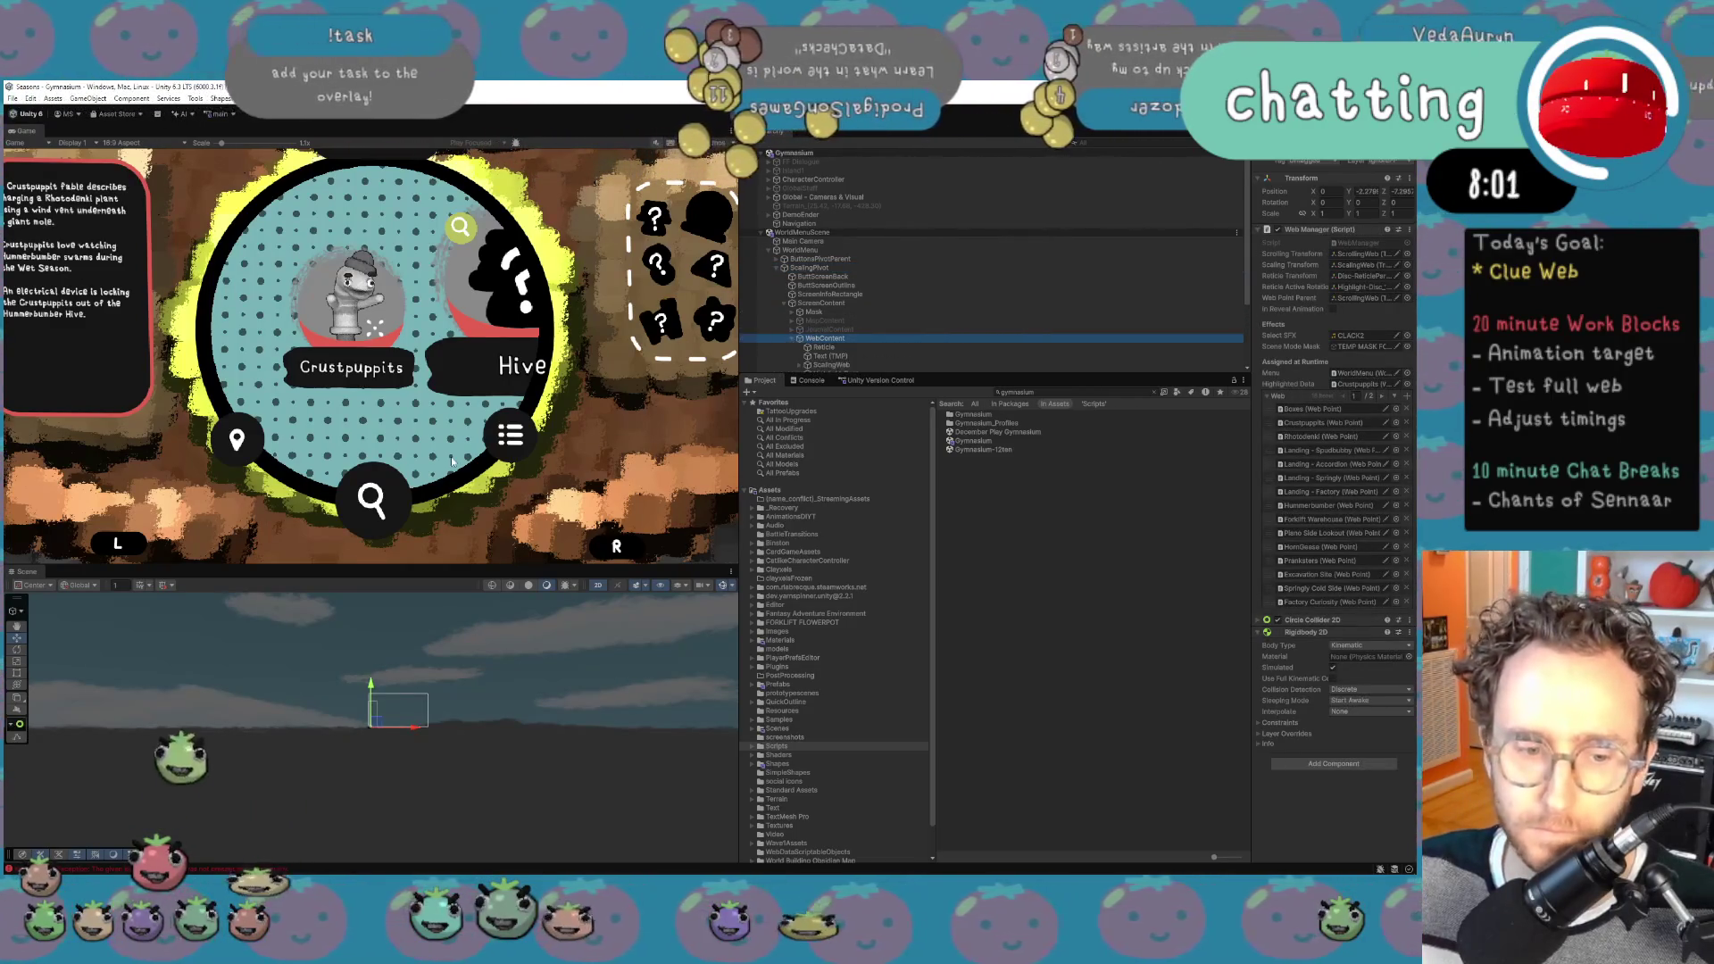
pyautogui.click(452, 457)
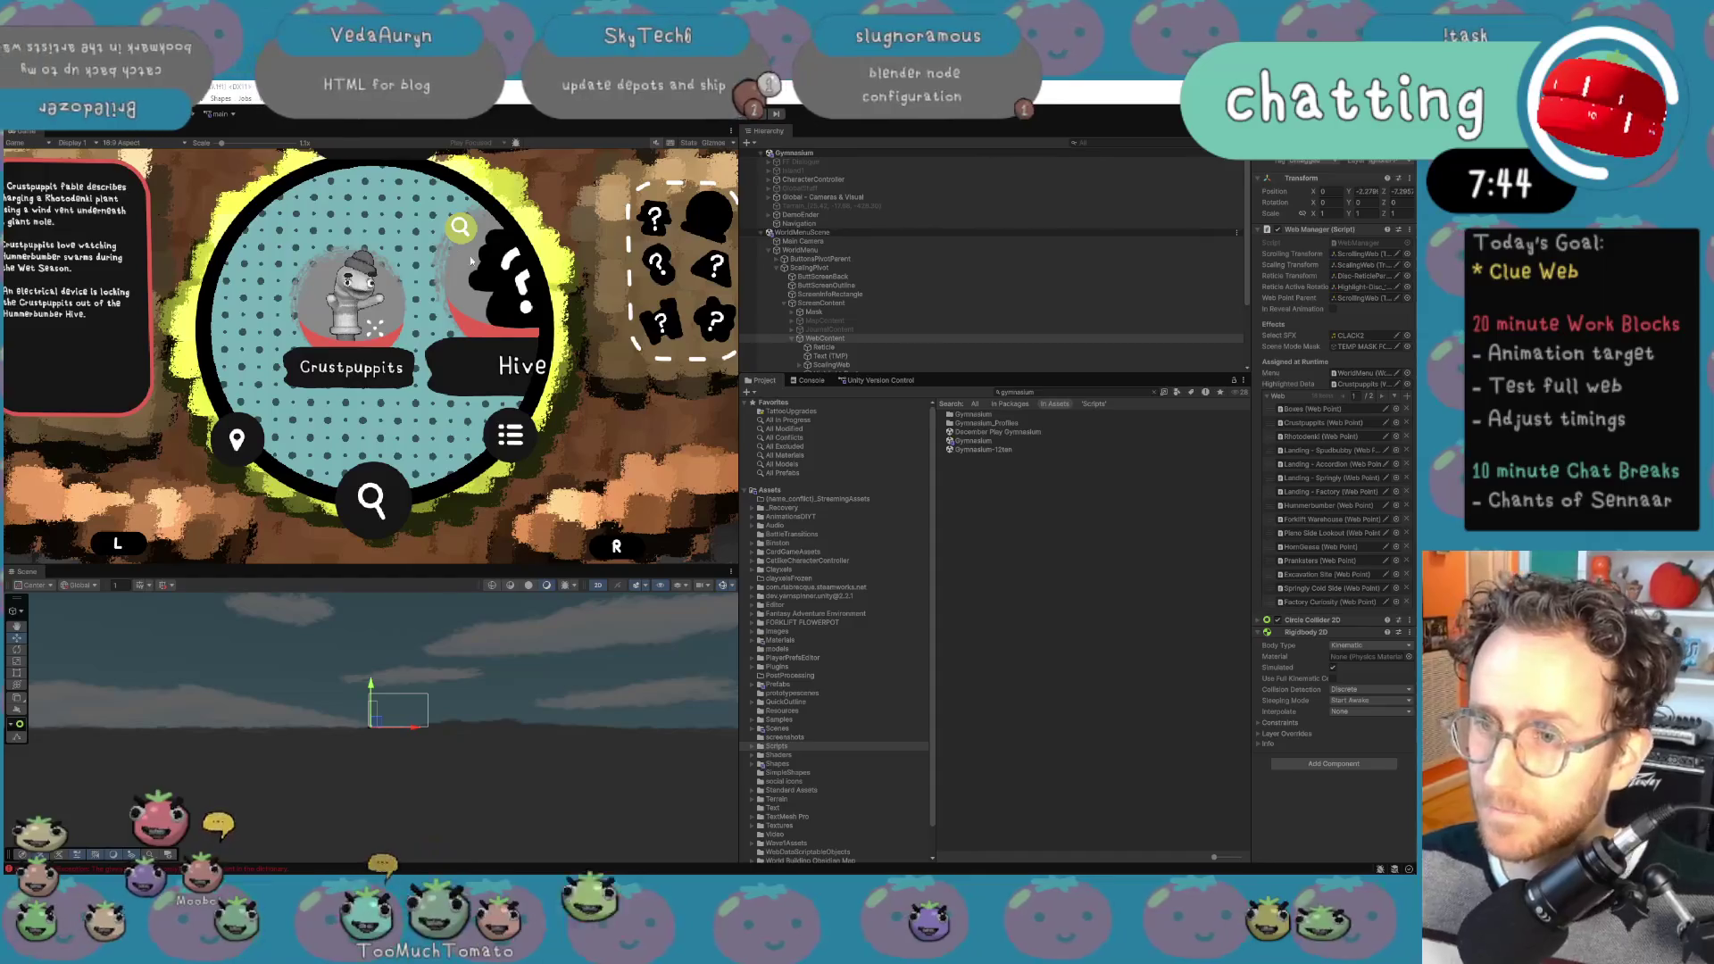
pyautogui.press('Escape')
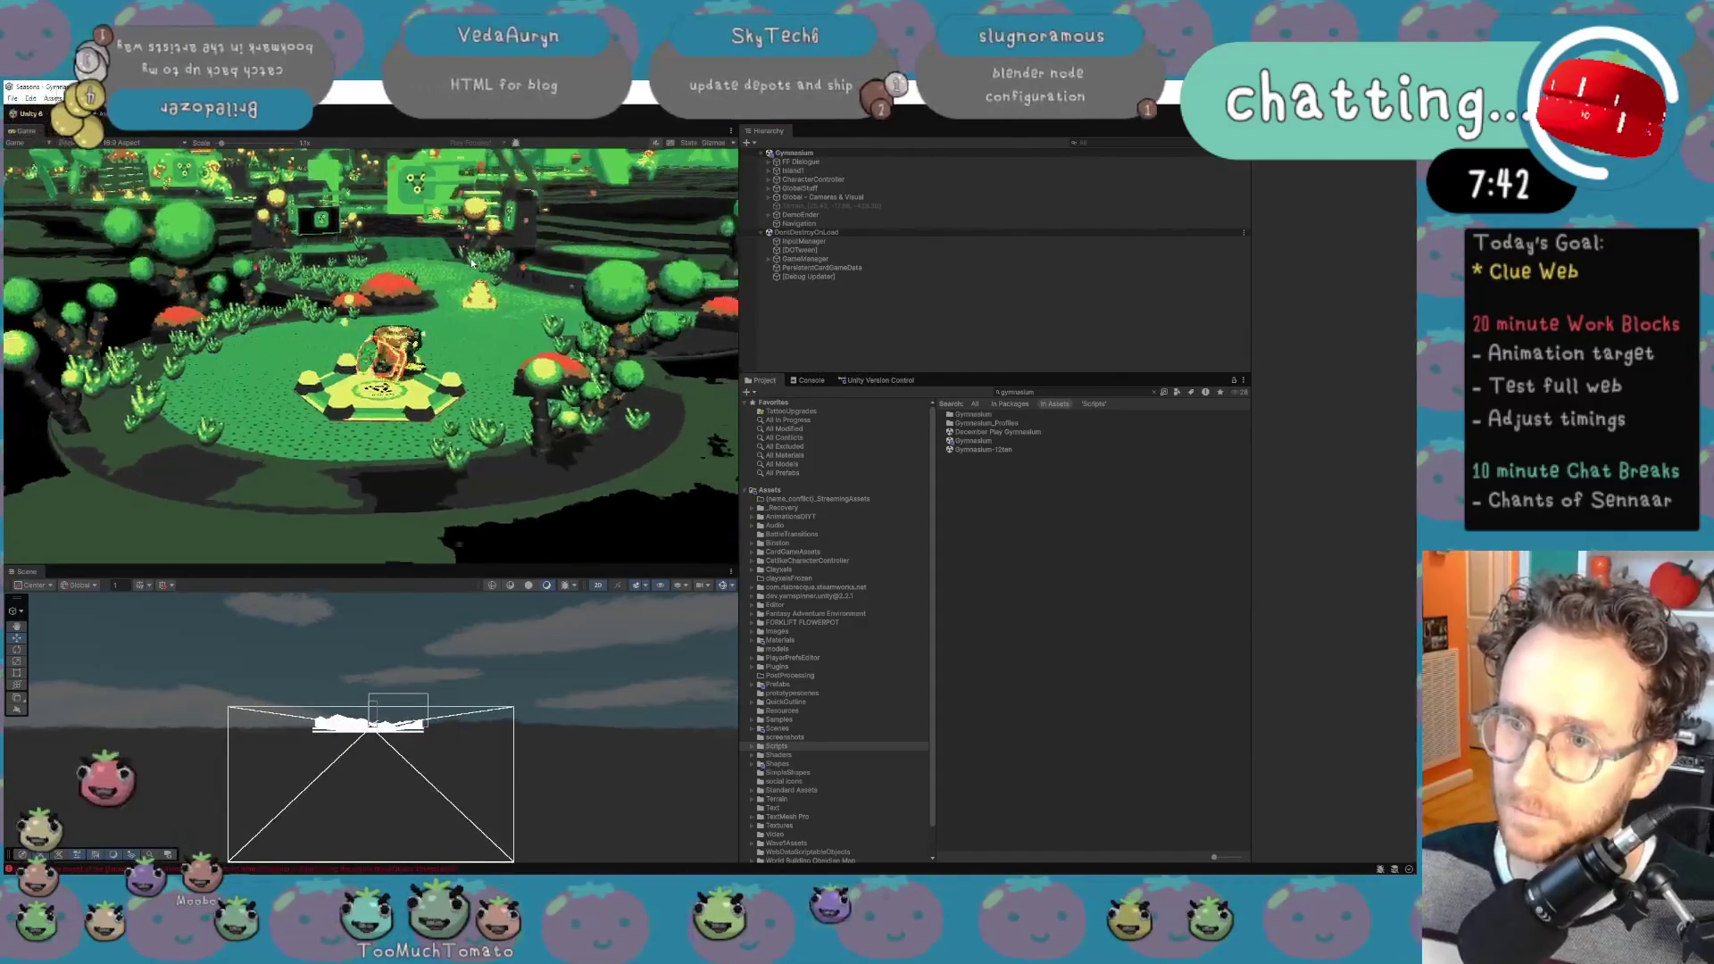
# Step: Maximize the Game view and reopen the in-game clue web with Tab
pyautogui.click(731, 130)
pyautogui.click(800, 170)
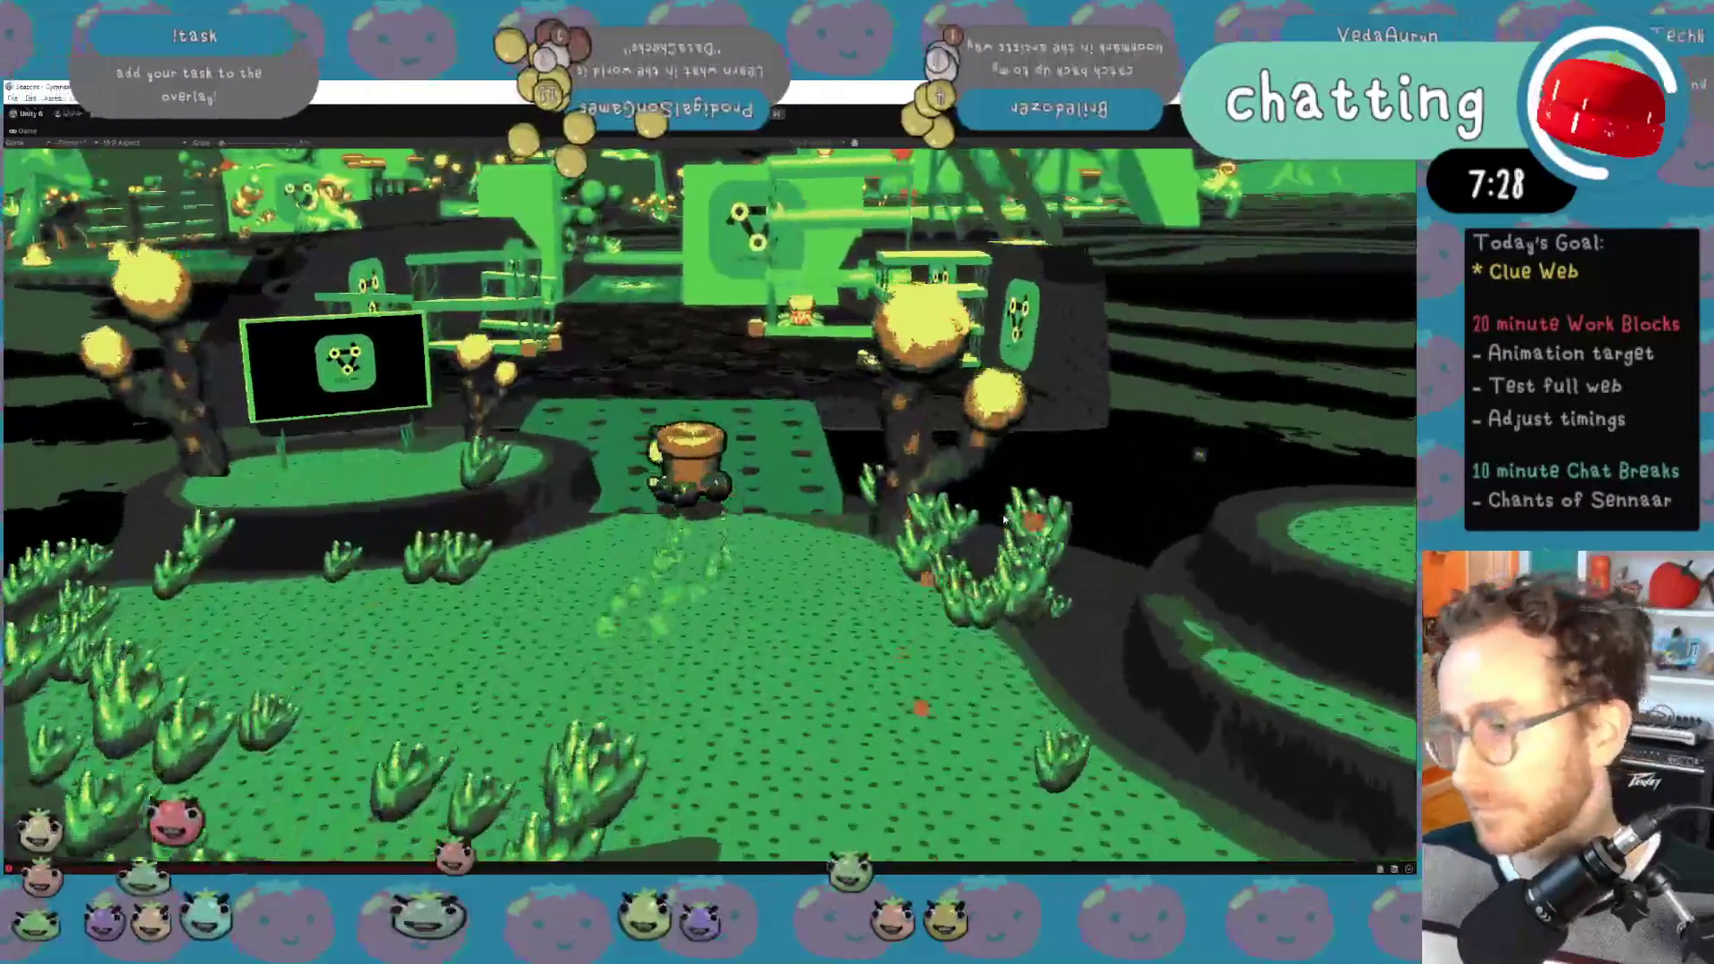
pyautogui.press('Tab')
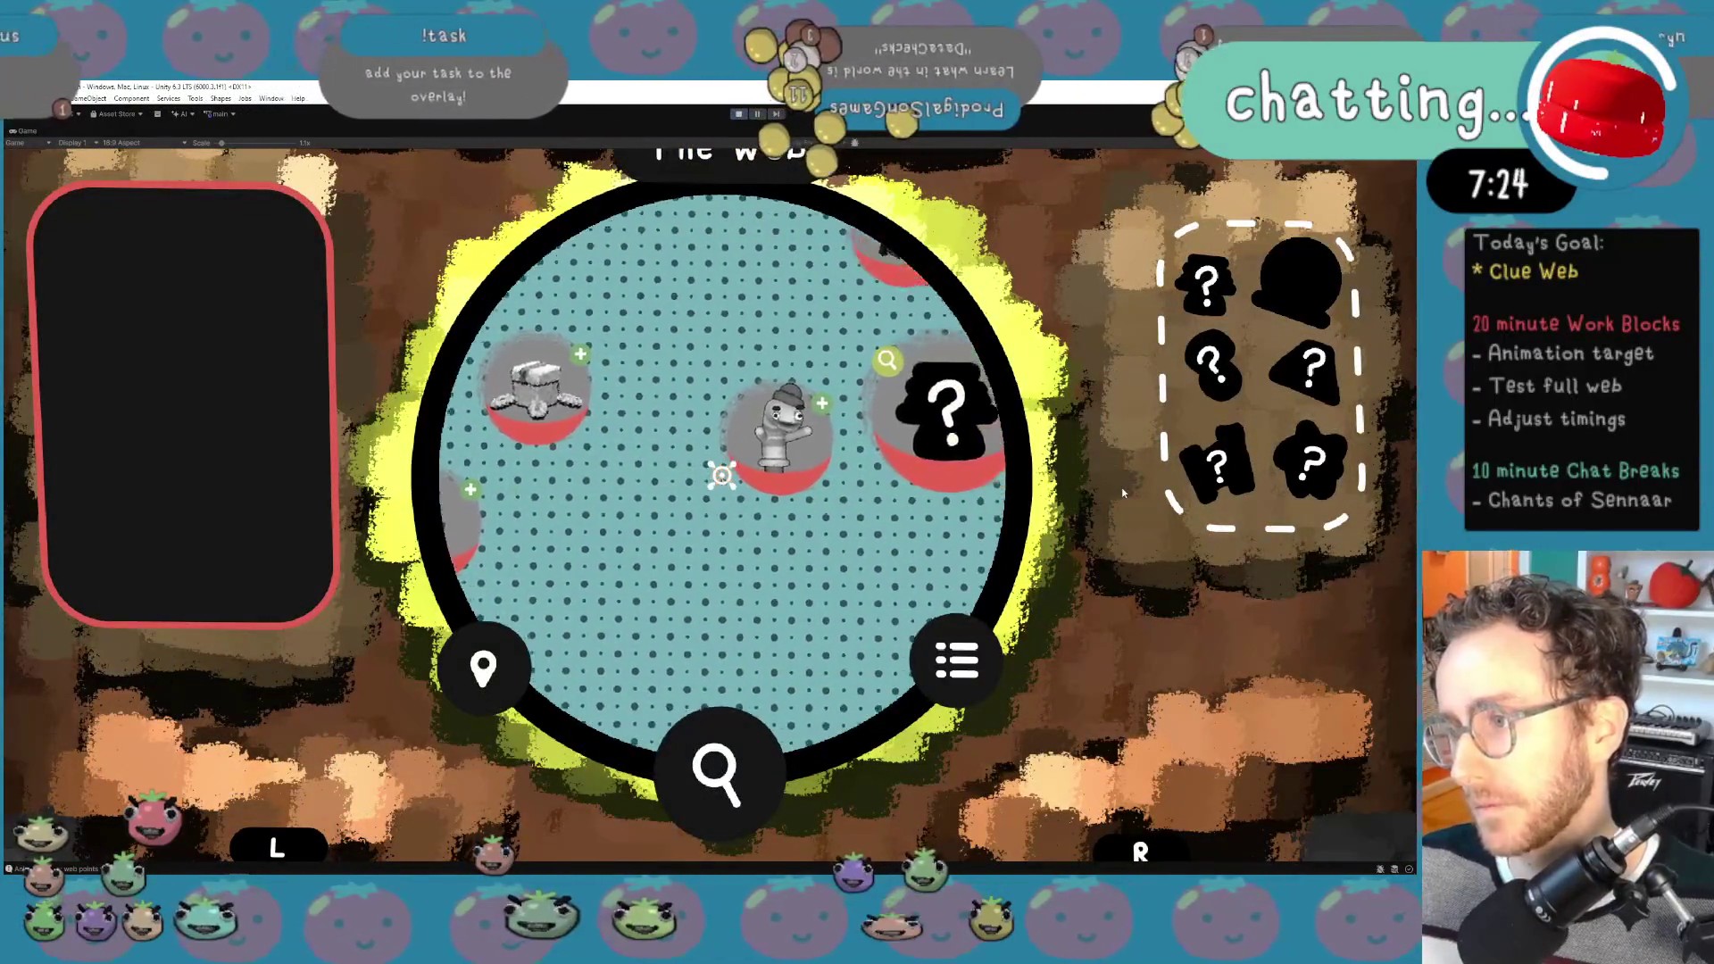
# Step: Cycle focus between the Hummerbumber, Hive and bottom nodes, settling on Rhotodenki
pyautogui.press('Up')
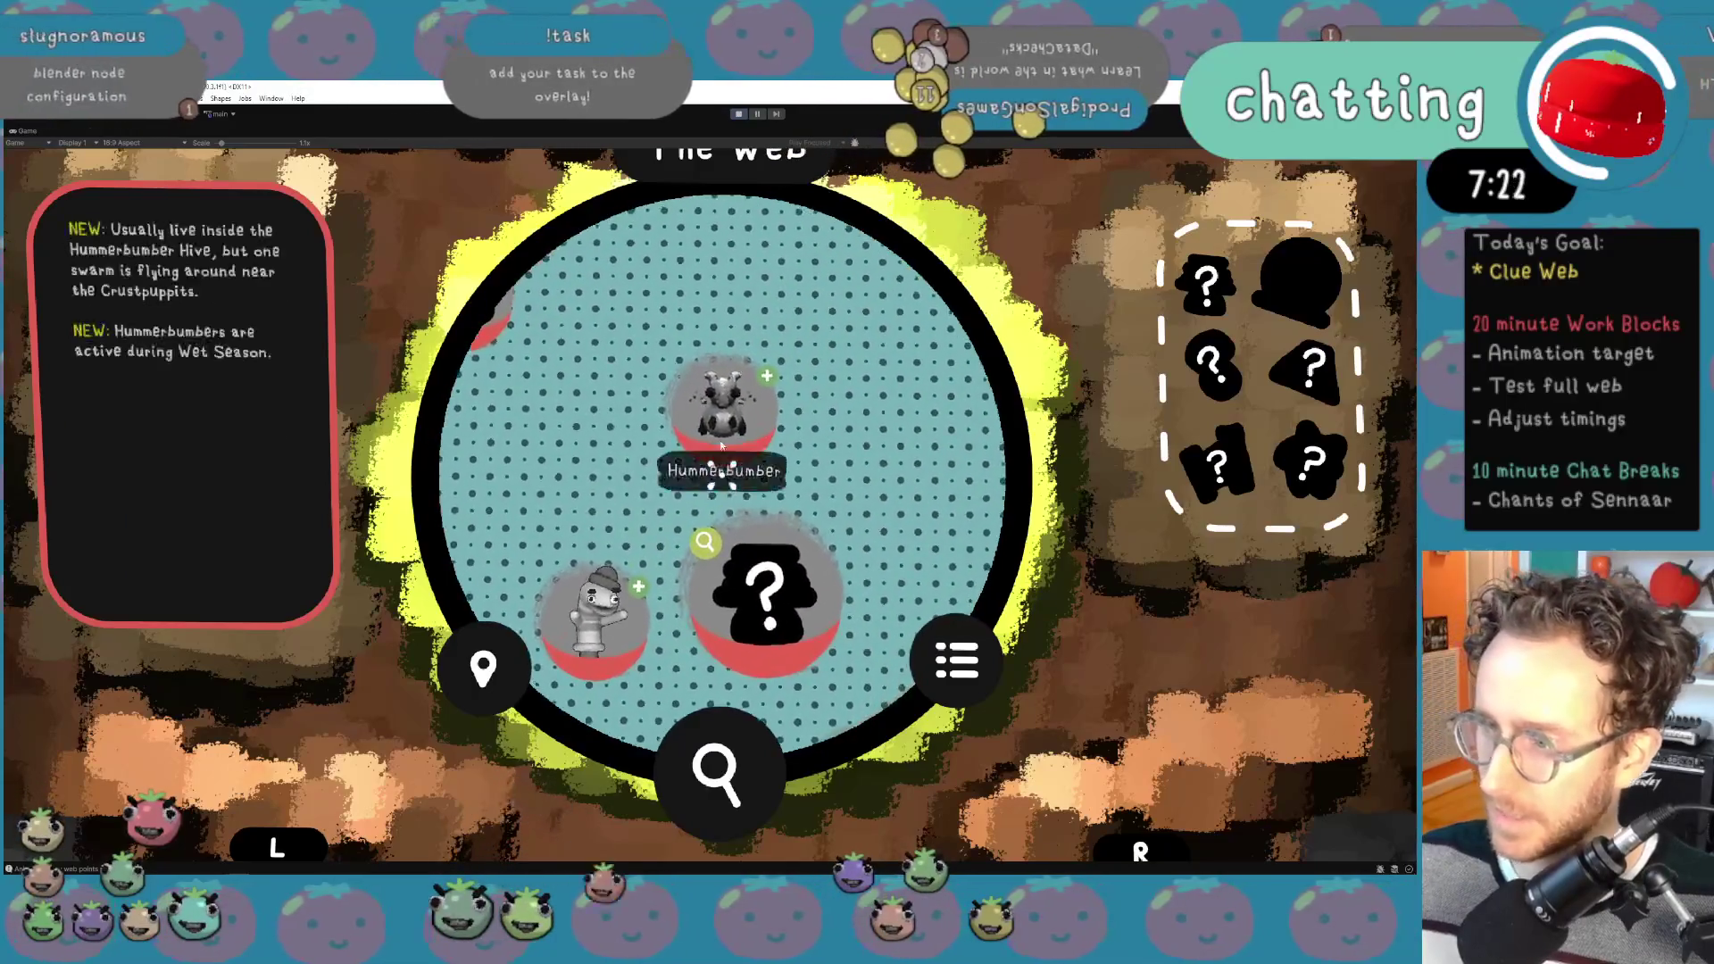
pyautogui.press('Down')
pyautogui.press('Up')
pyautogui.press('Down')
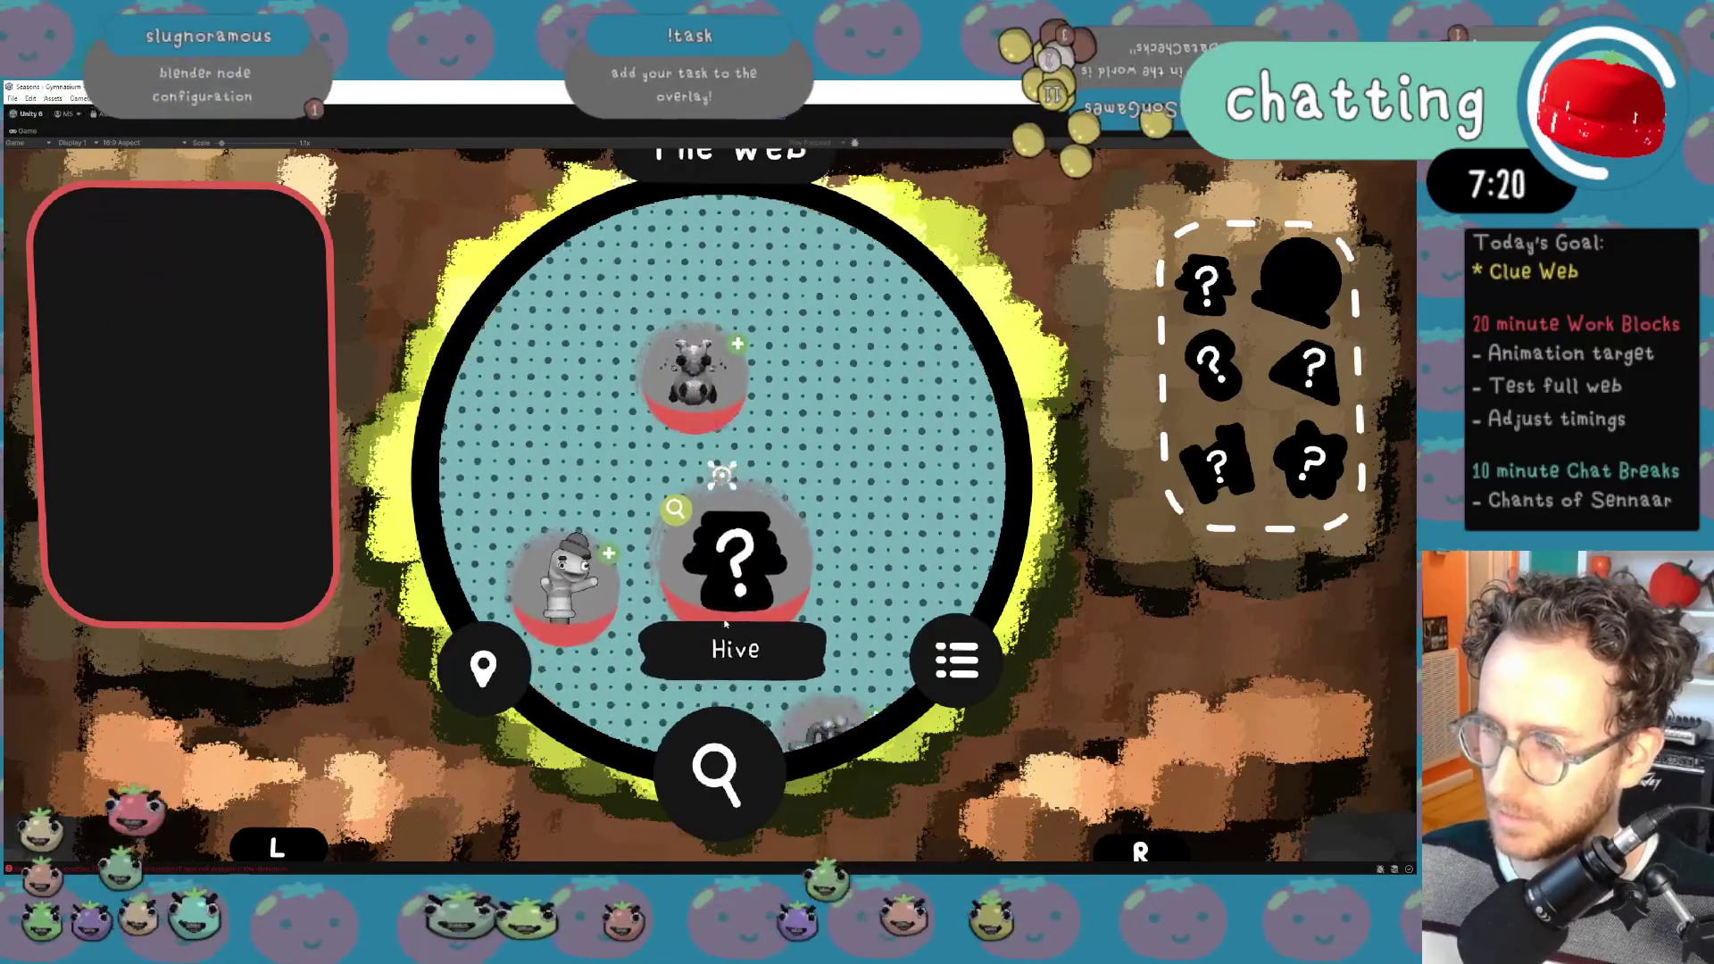
pyautogui.click(724, 623)
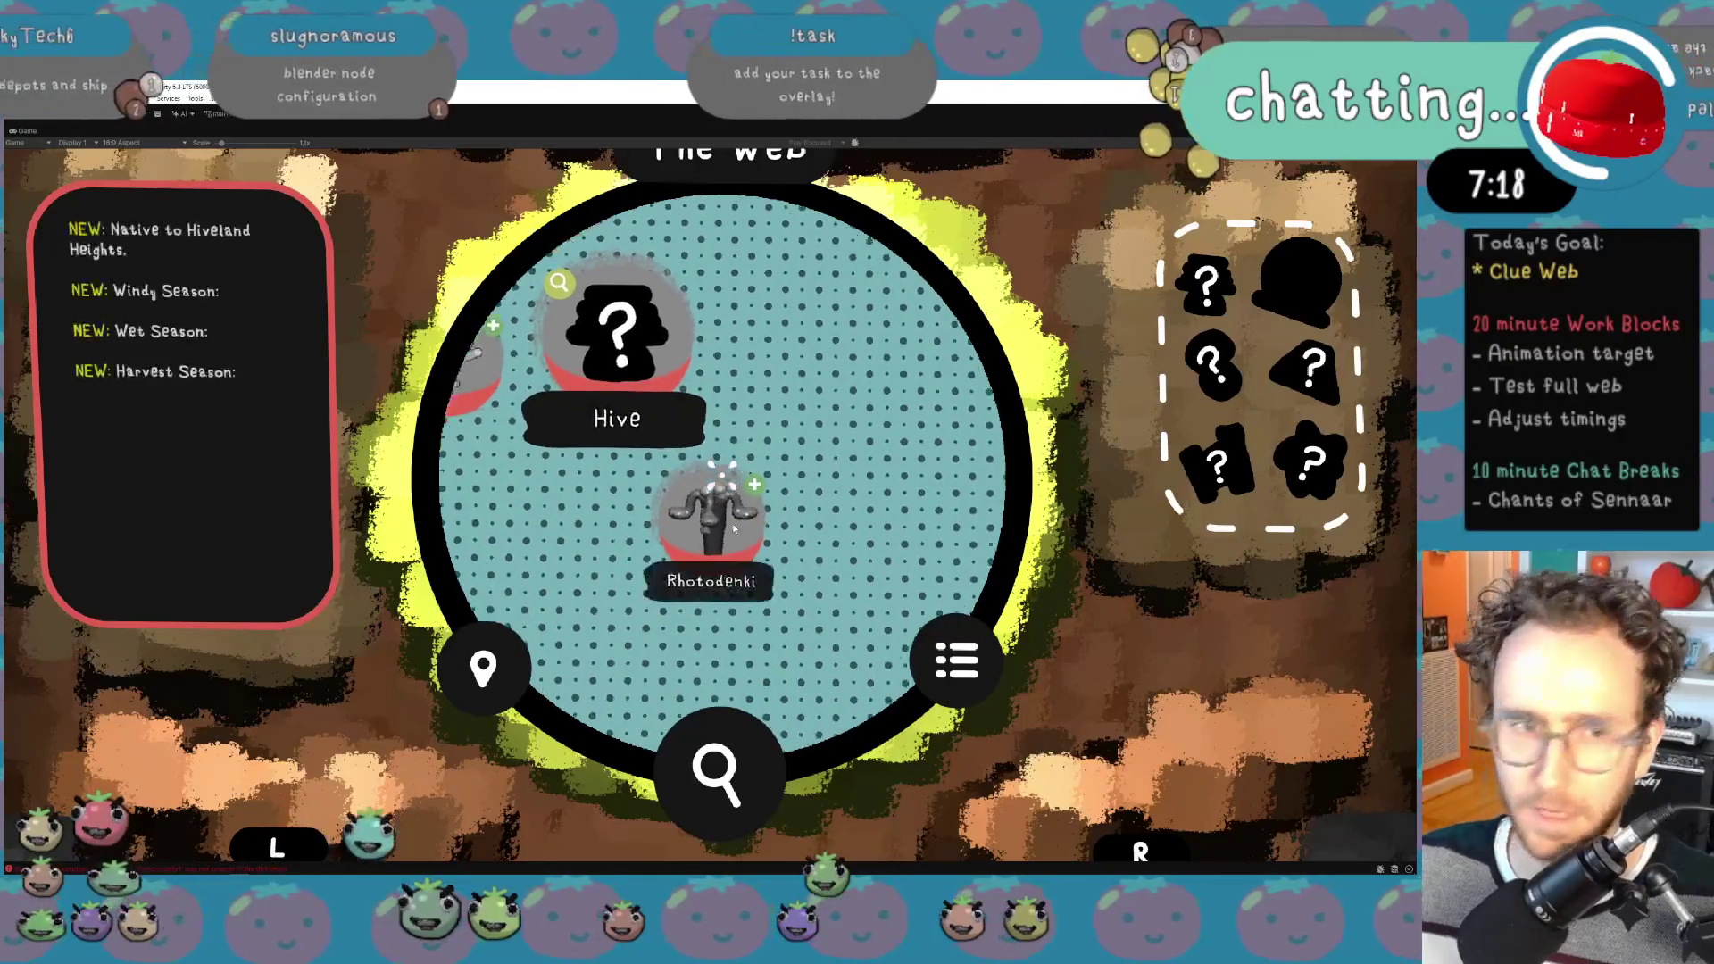
pyautogui.click(734, 529)
pyautogui.press('Down')
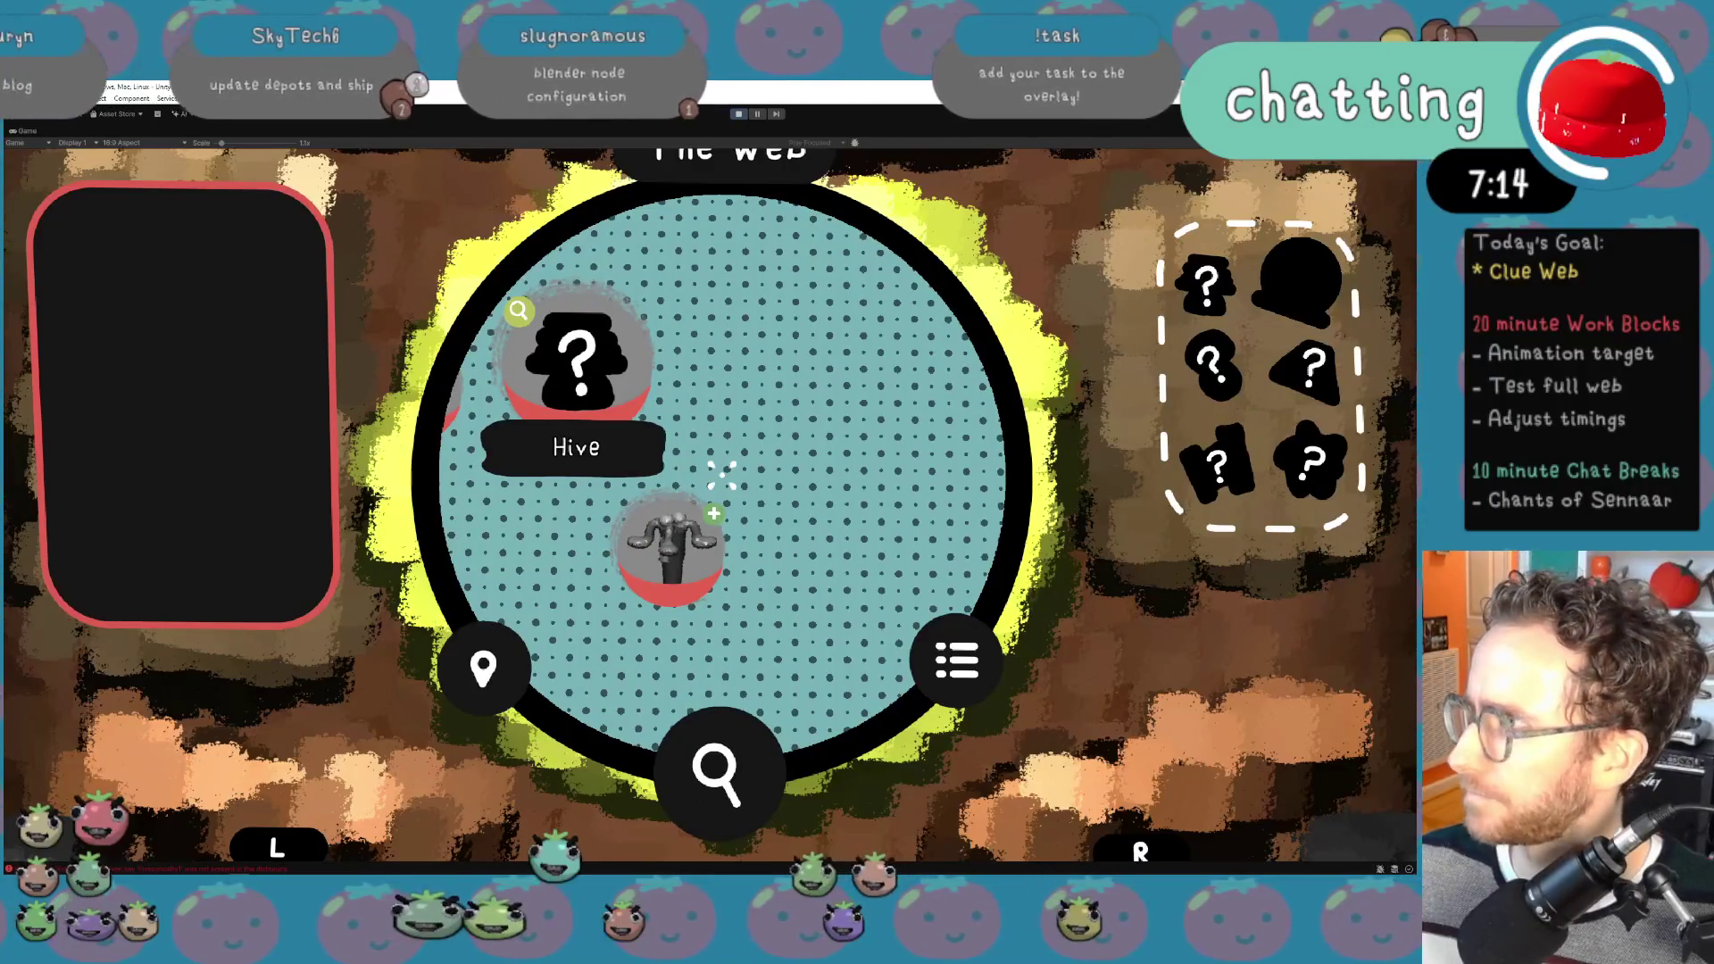
pyautogui.click(1409, 131)
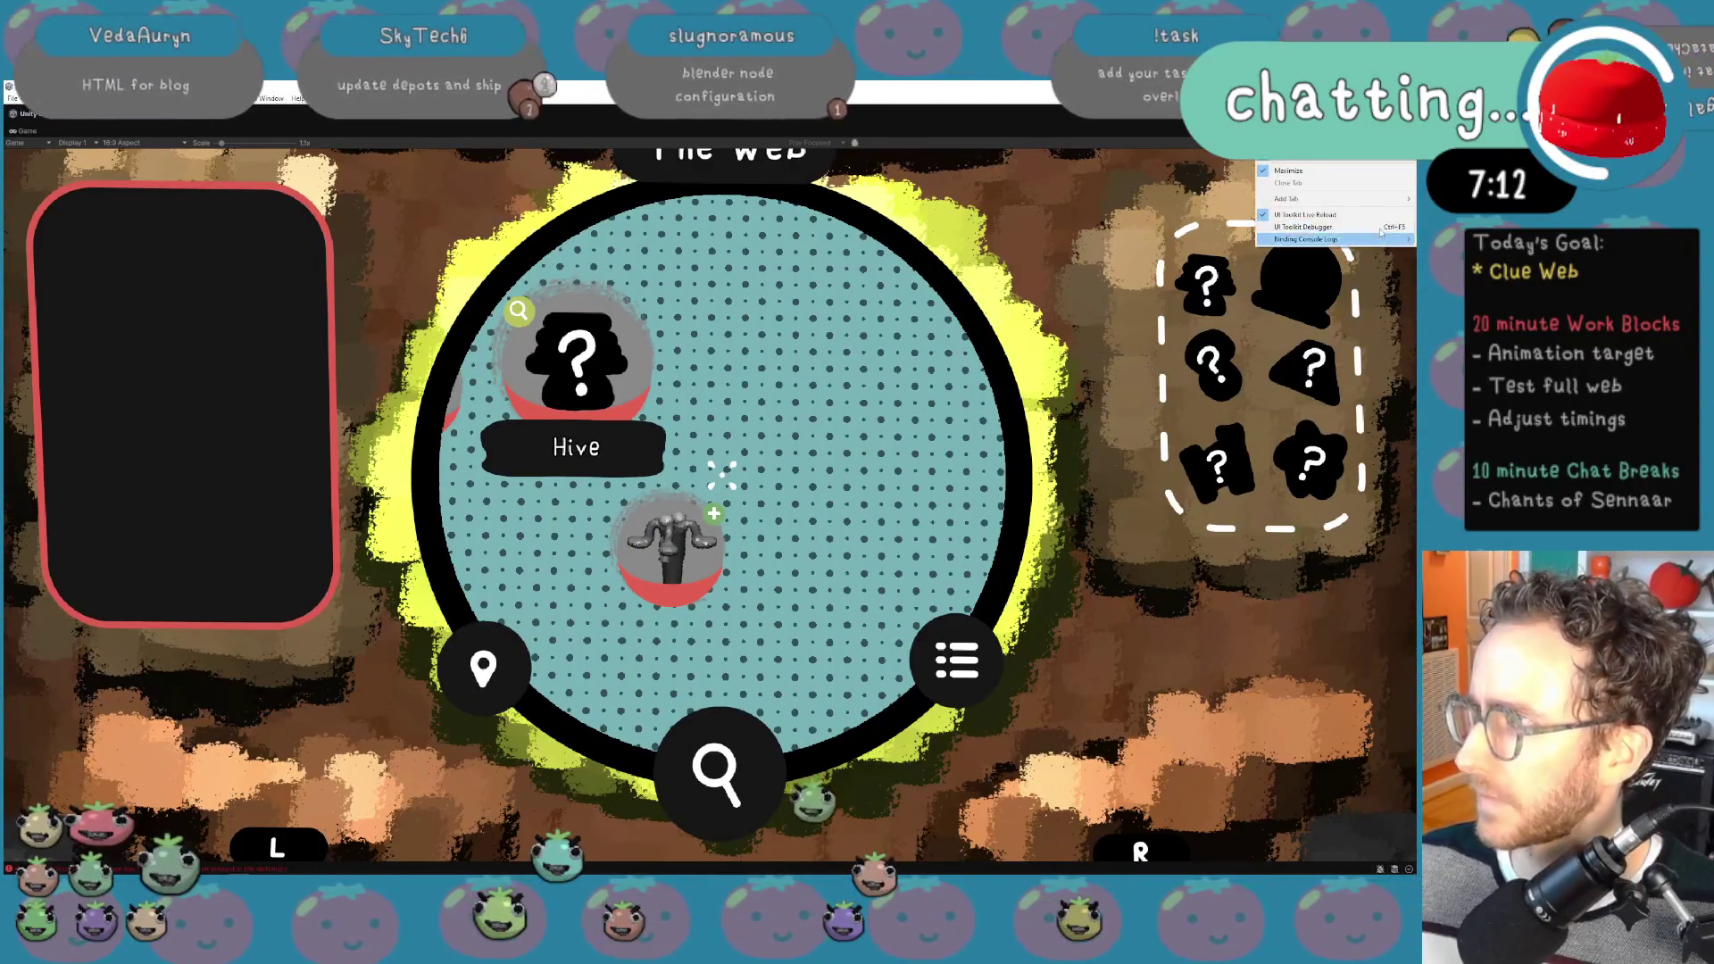
pyautogui.click(1364, 170)
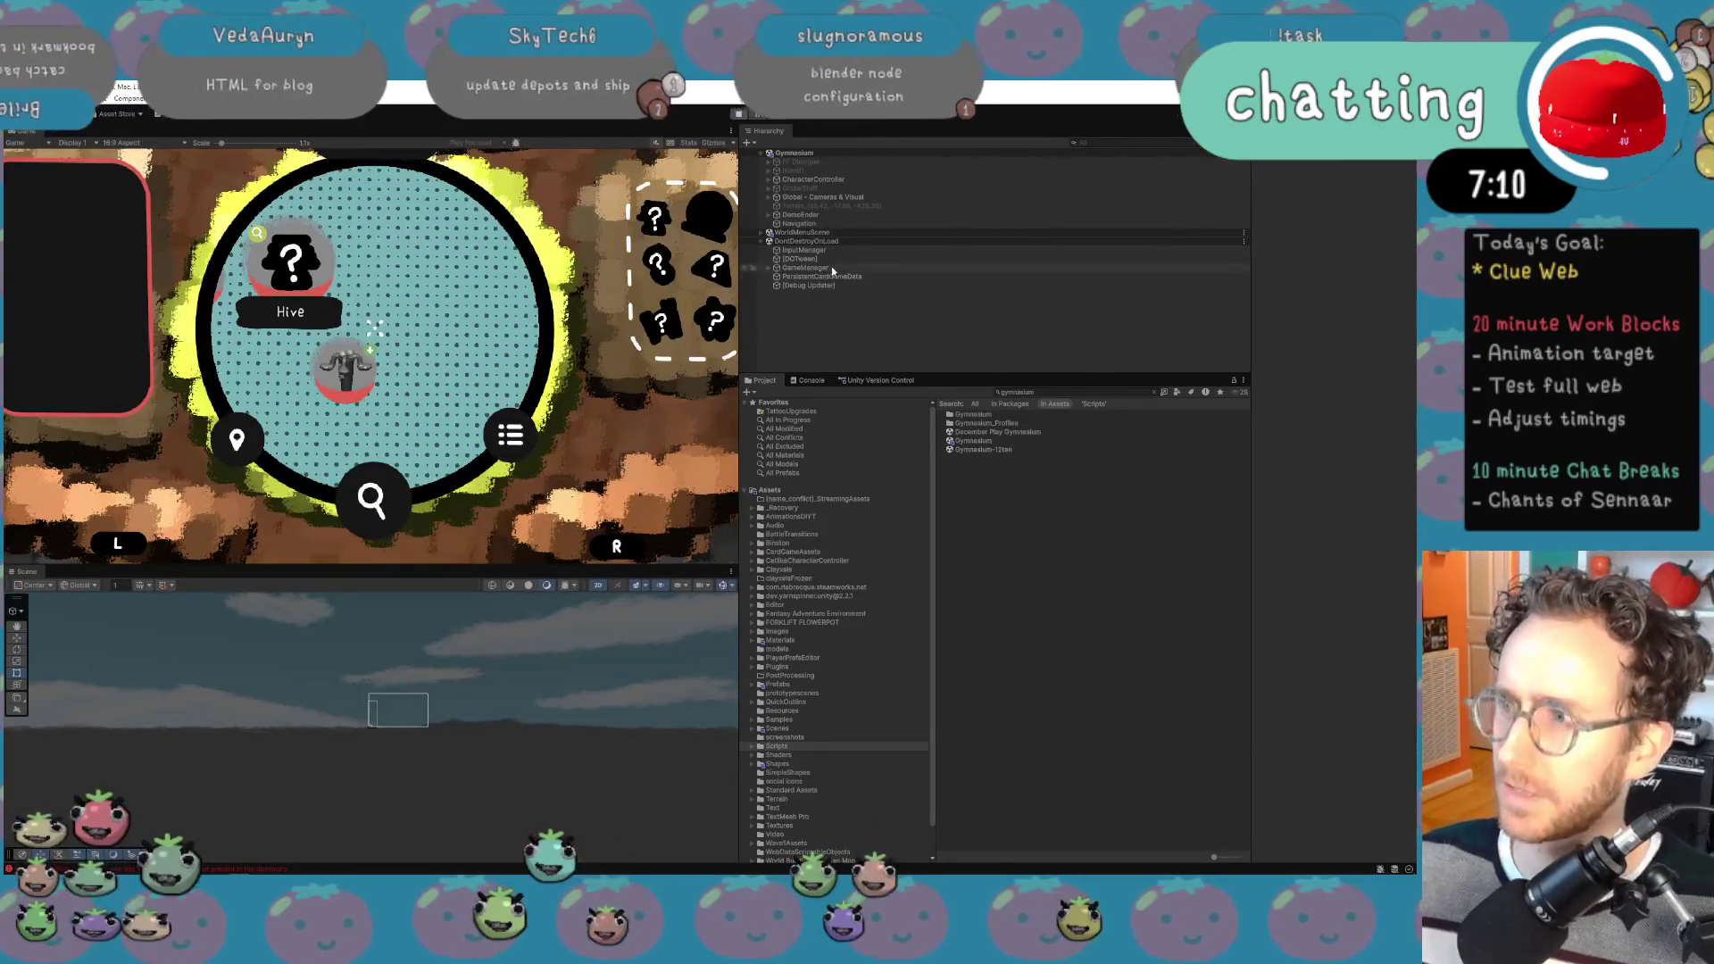
pyautogui.click(762, 232)
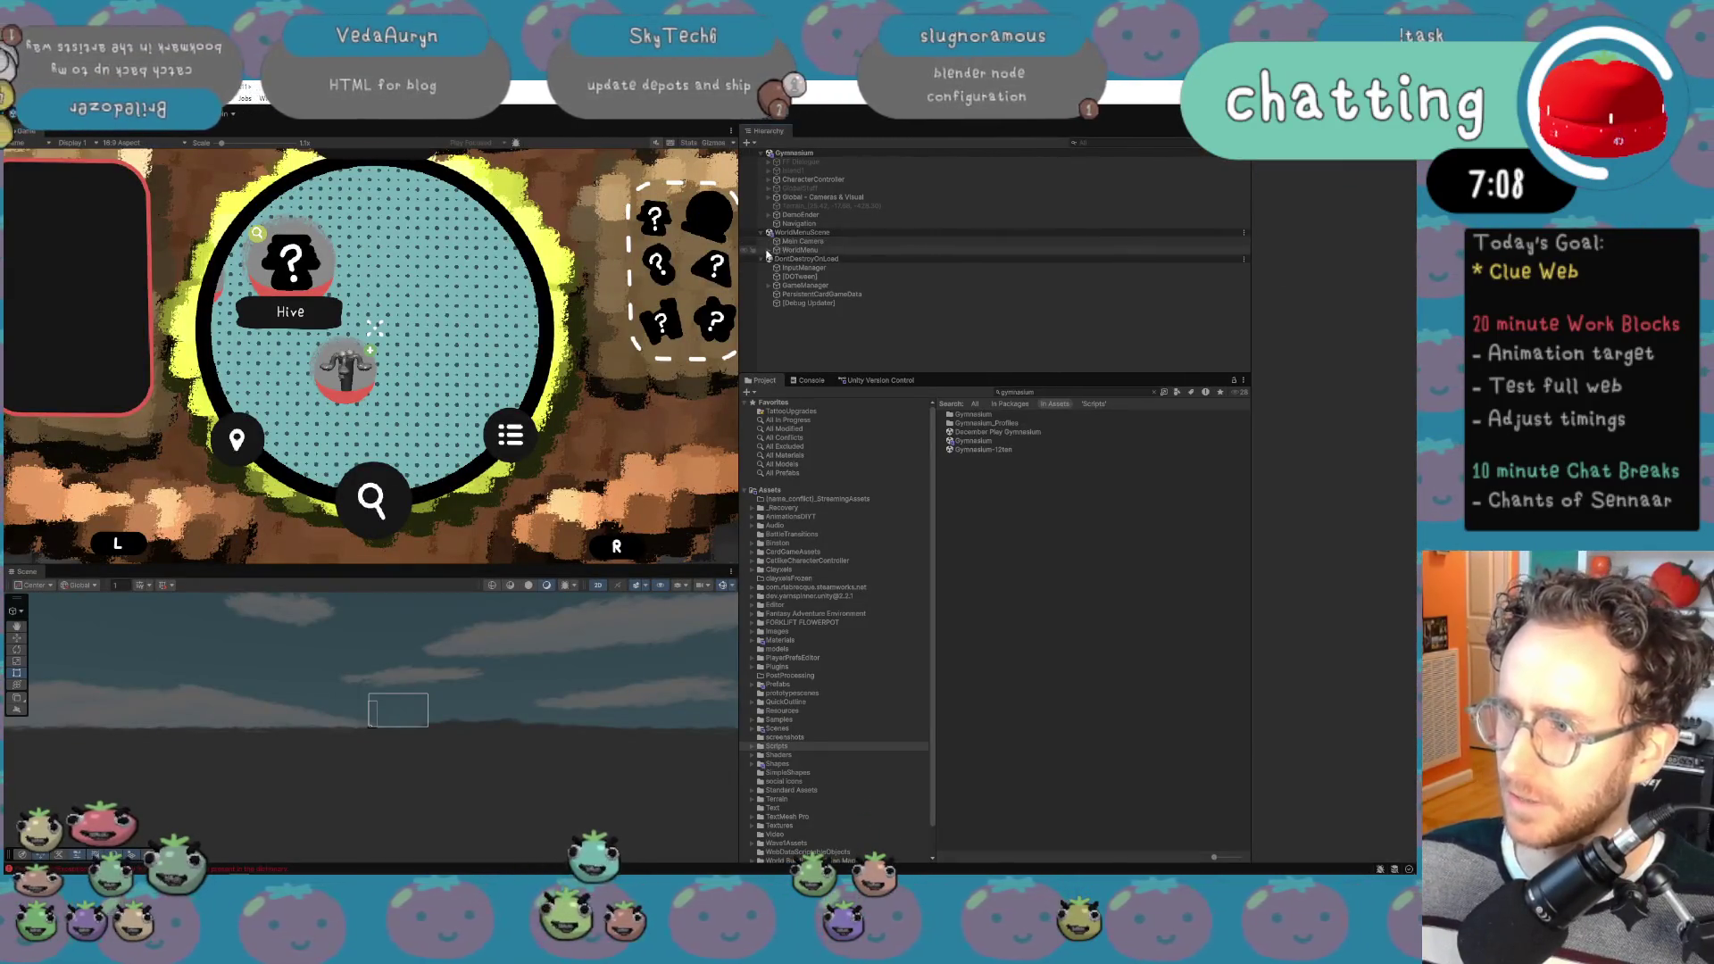
pyautogui.click(767, 252)
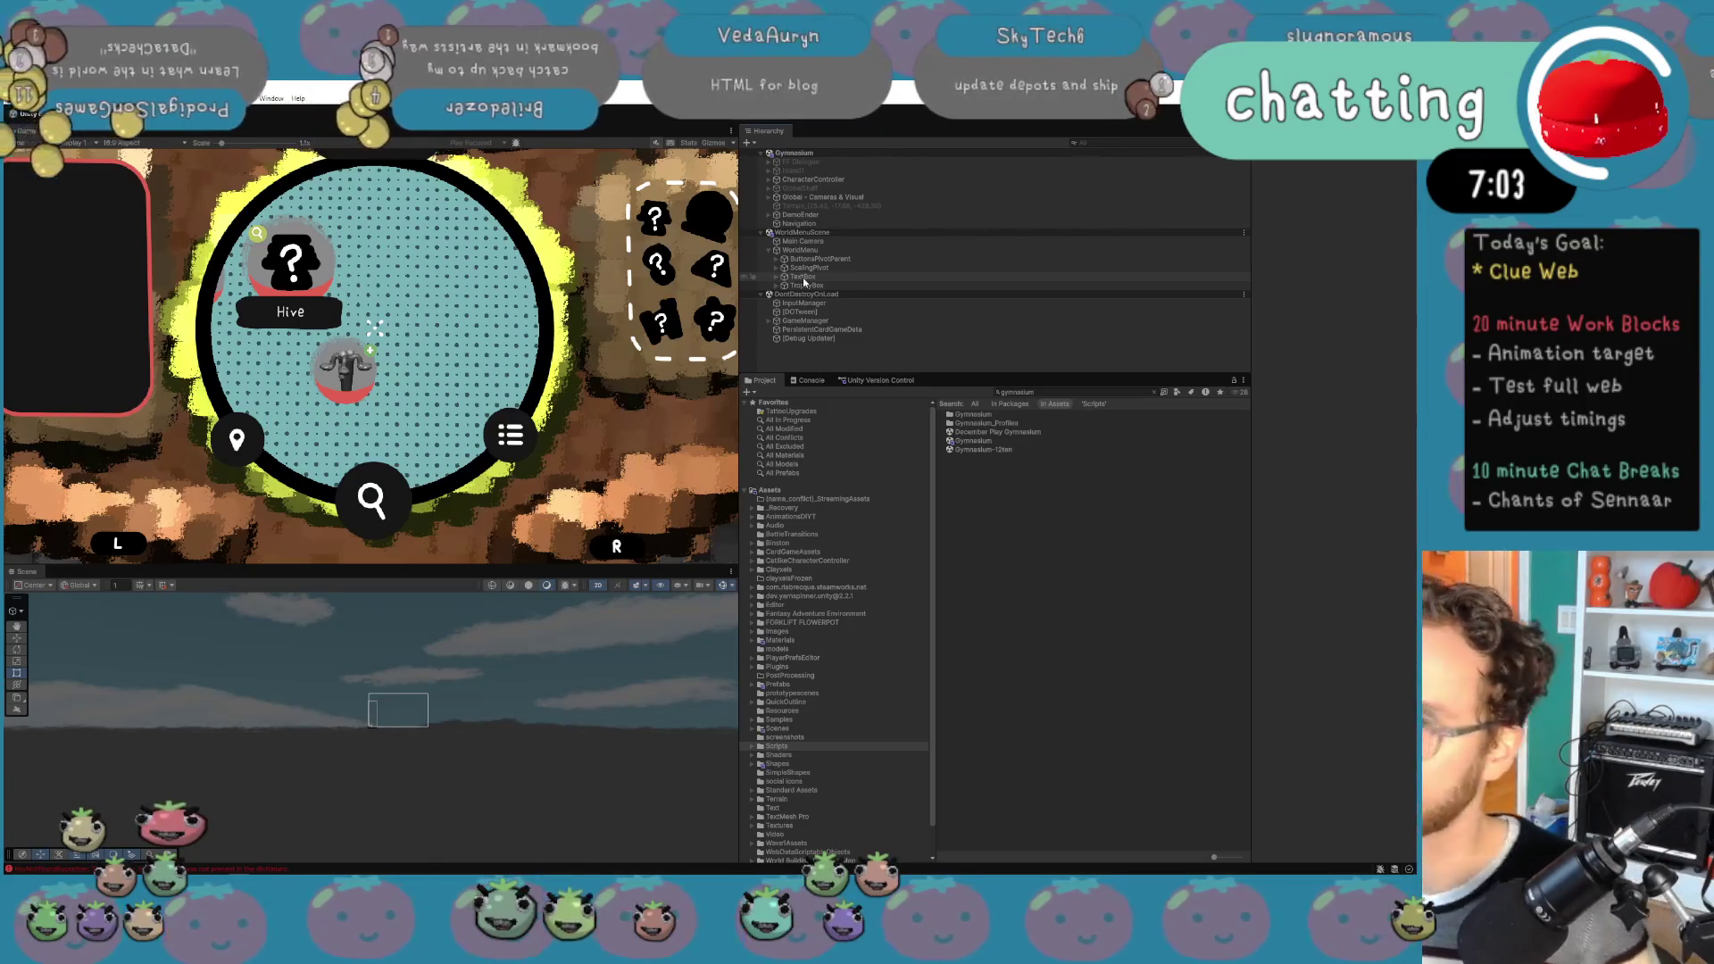
pyautogui.click(803, 277)
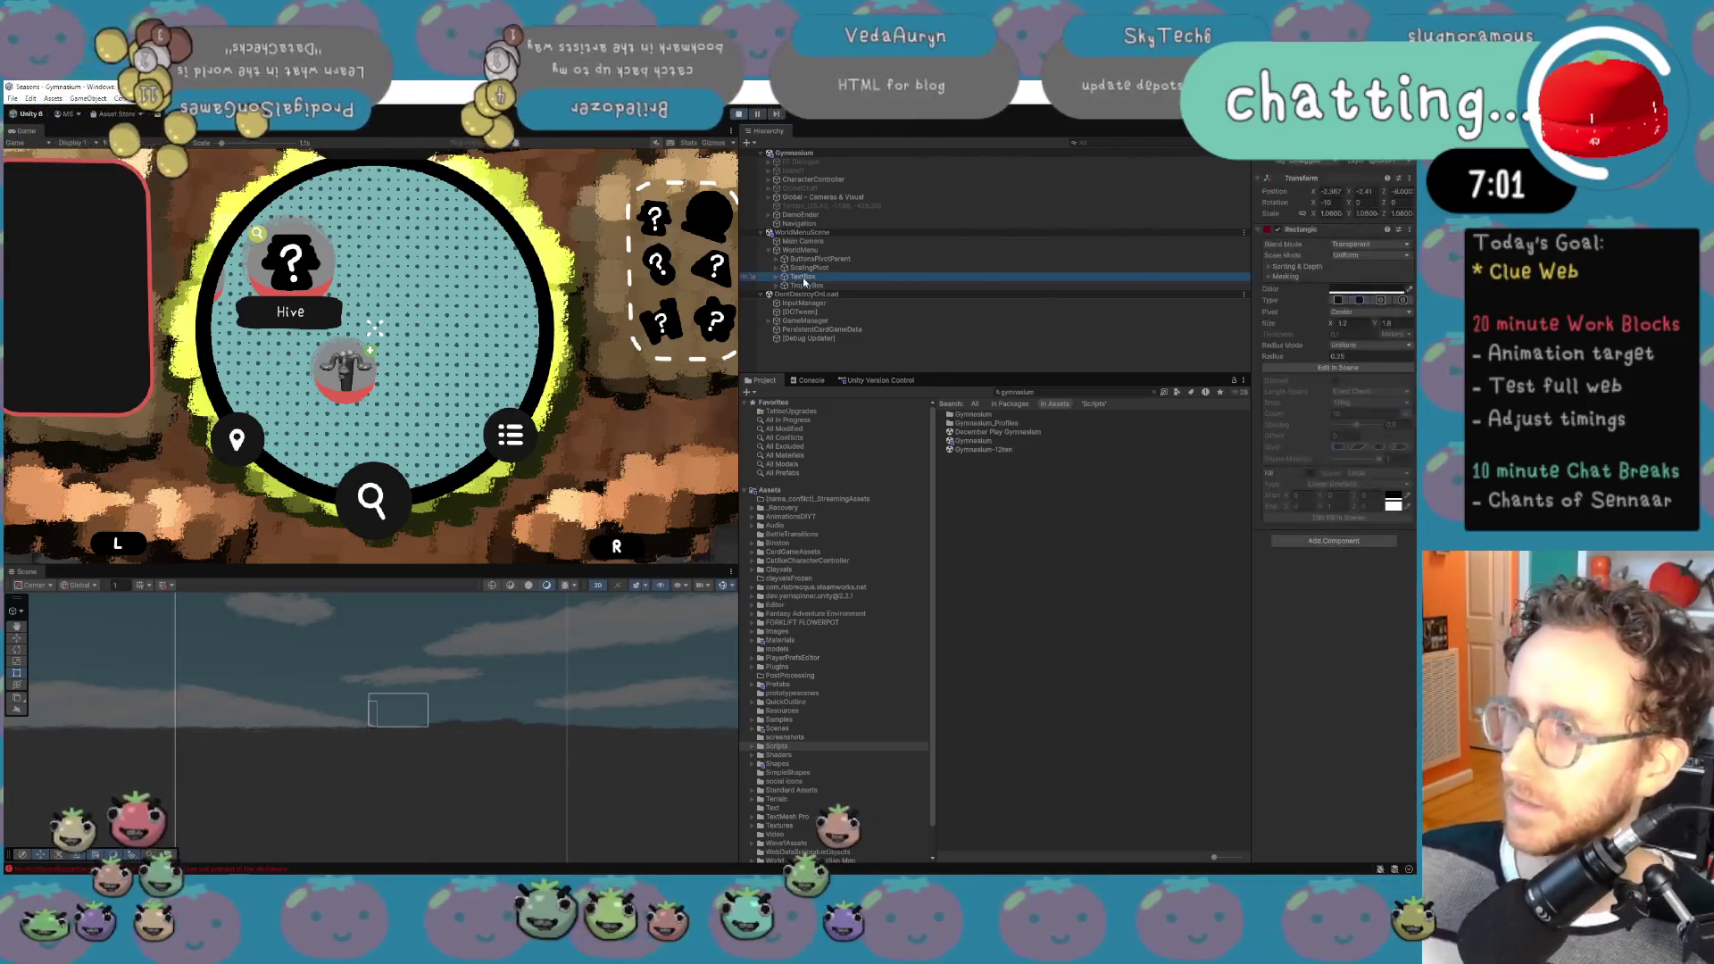
pyautogui.press('Up')
pyautogui.press('Up')
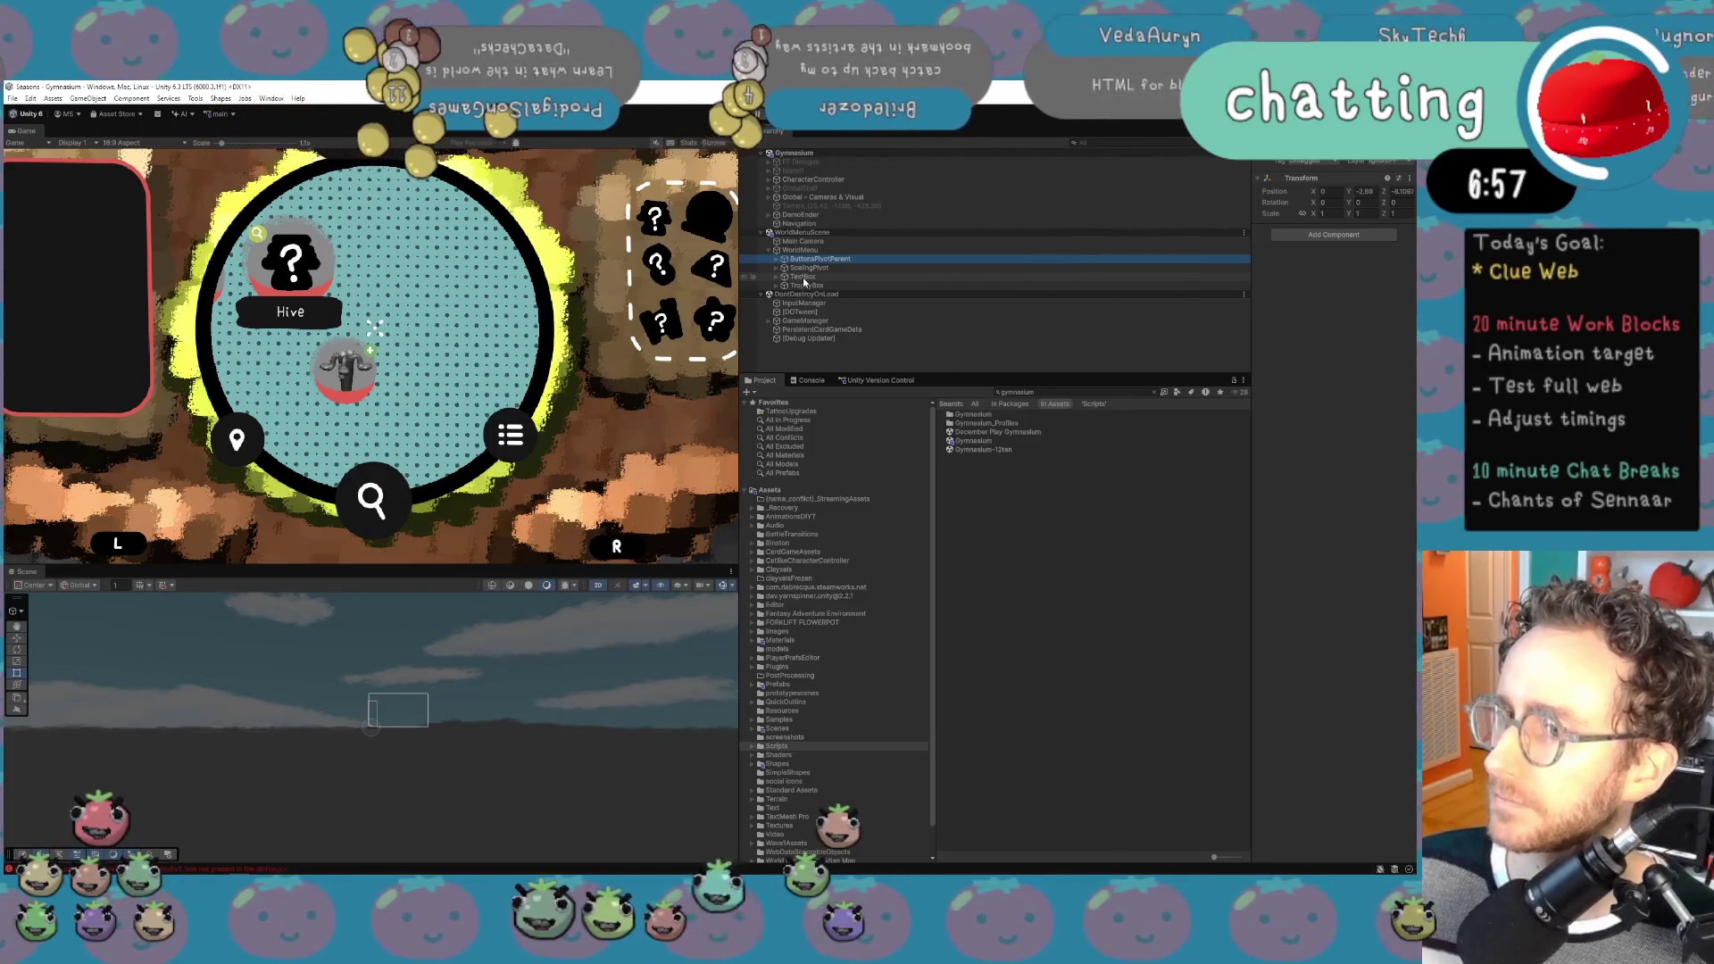
pyautogui.press('Down')
pyautogui.press('Down')
pyautogui.press('Down')
pyautogui.press('Up')
pyautogui.press('Up')
pyautogui.press('Up')
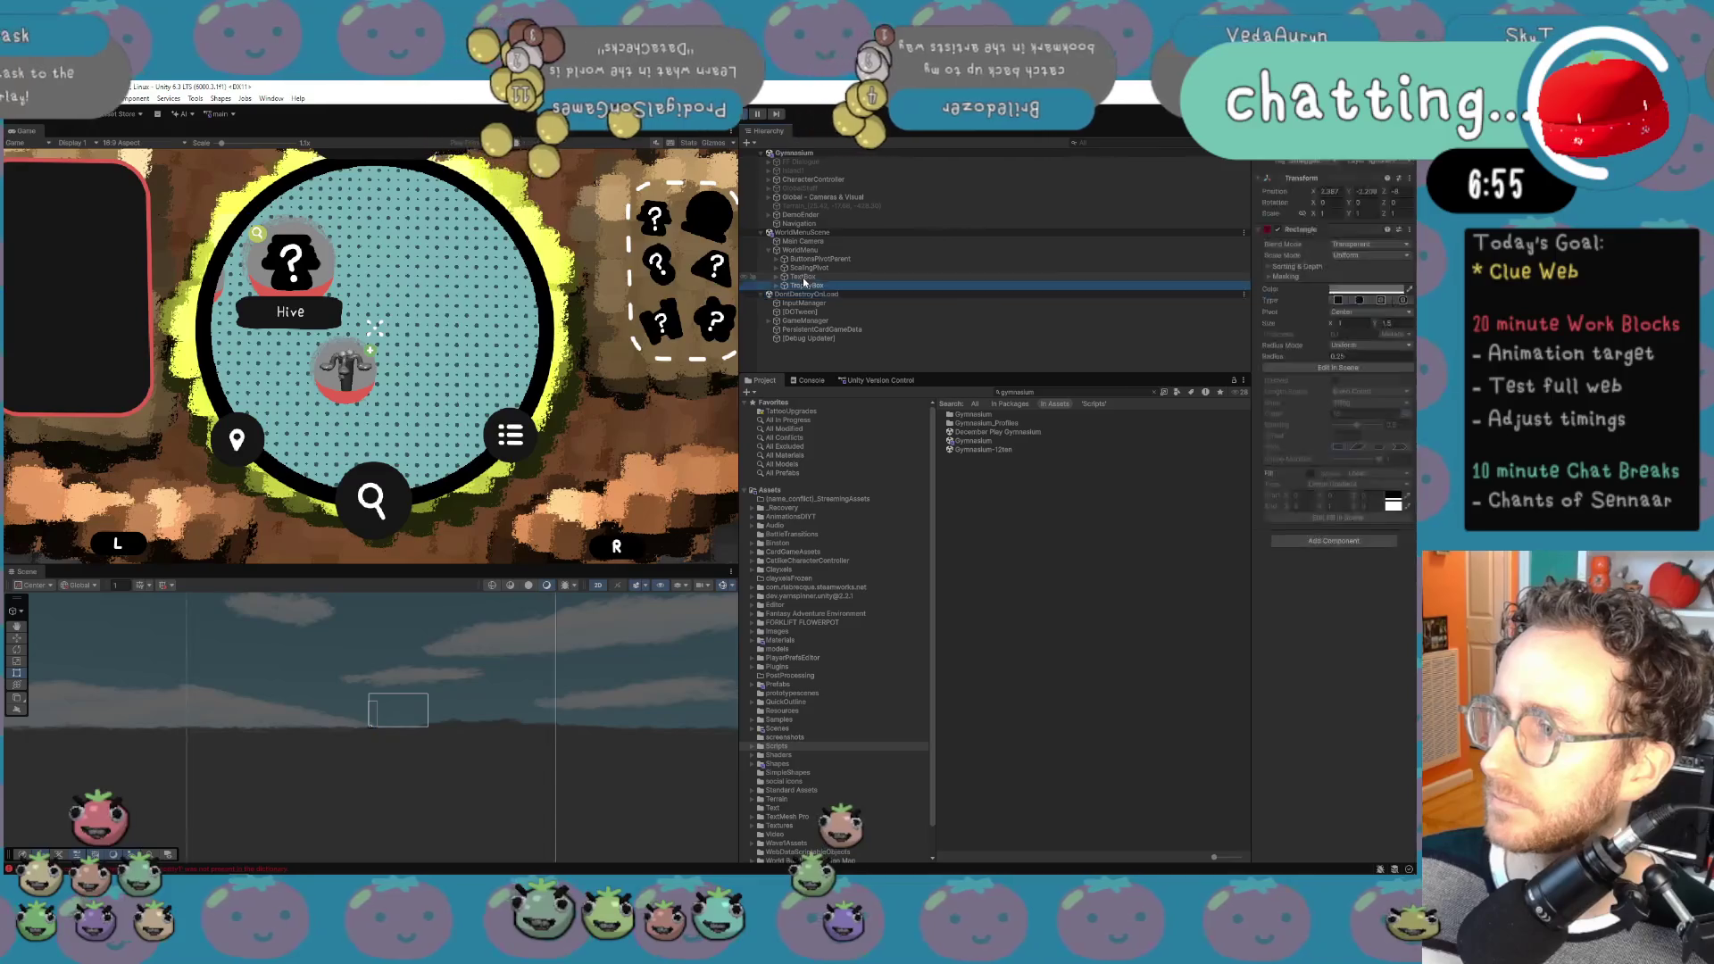
pyautogui.press('Up')
pyautogui.press('Down')
pyautogui.press('Down')
pyautogui.press('Down')
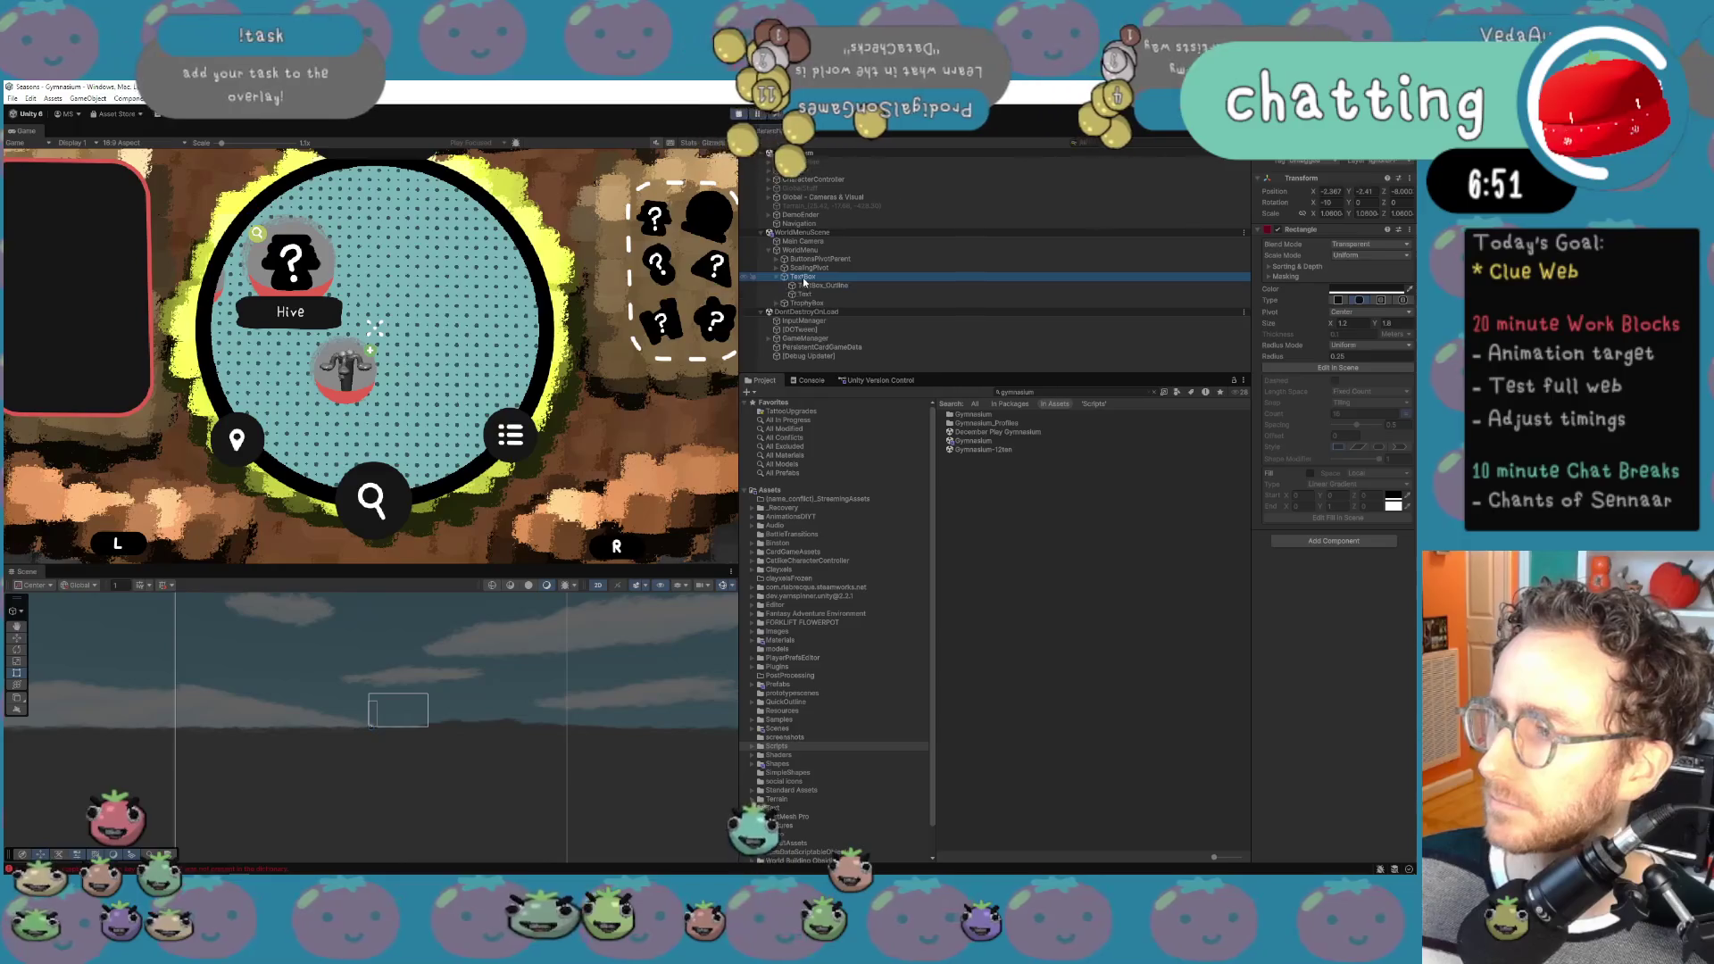
pyautogui.press('Down')
pyautogui.press('Up')
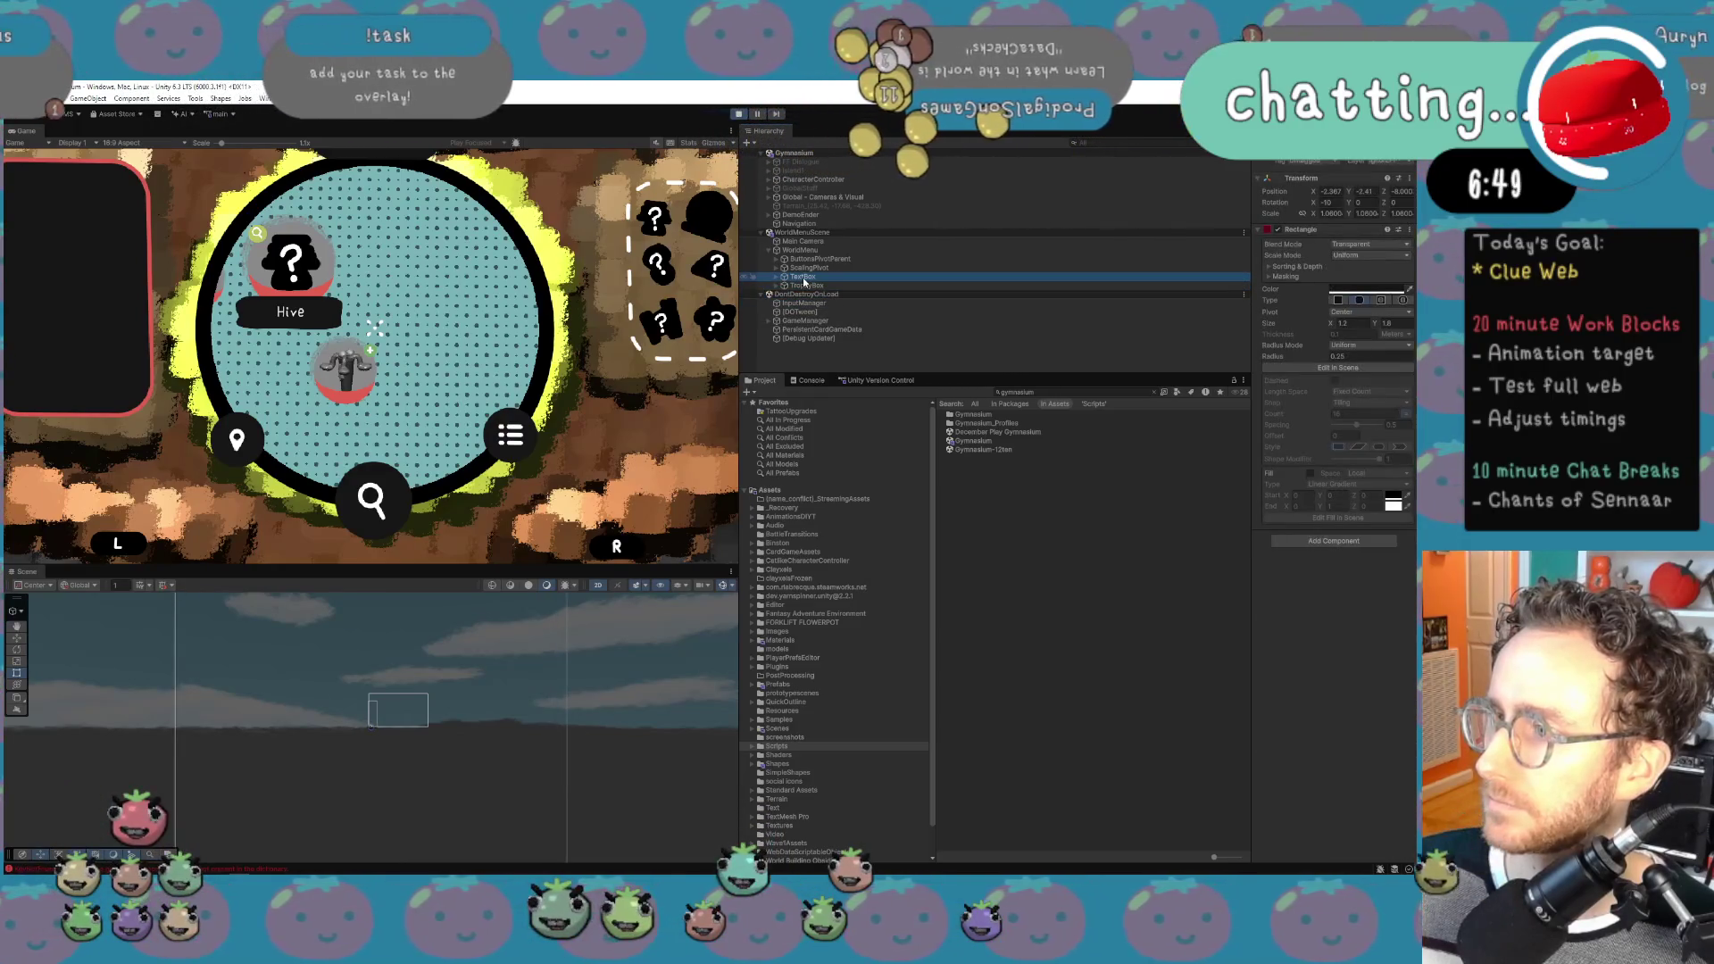
pyautogui.press('Down')
pyautogui.press('Down')
pyautogui.press('Up')
pyautogui.press('Up')
pyautogui.press('Up')
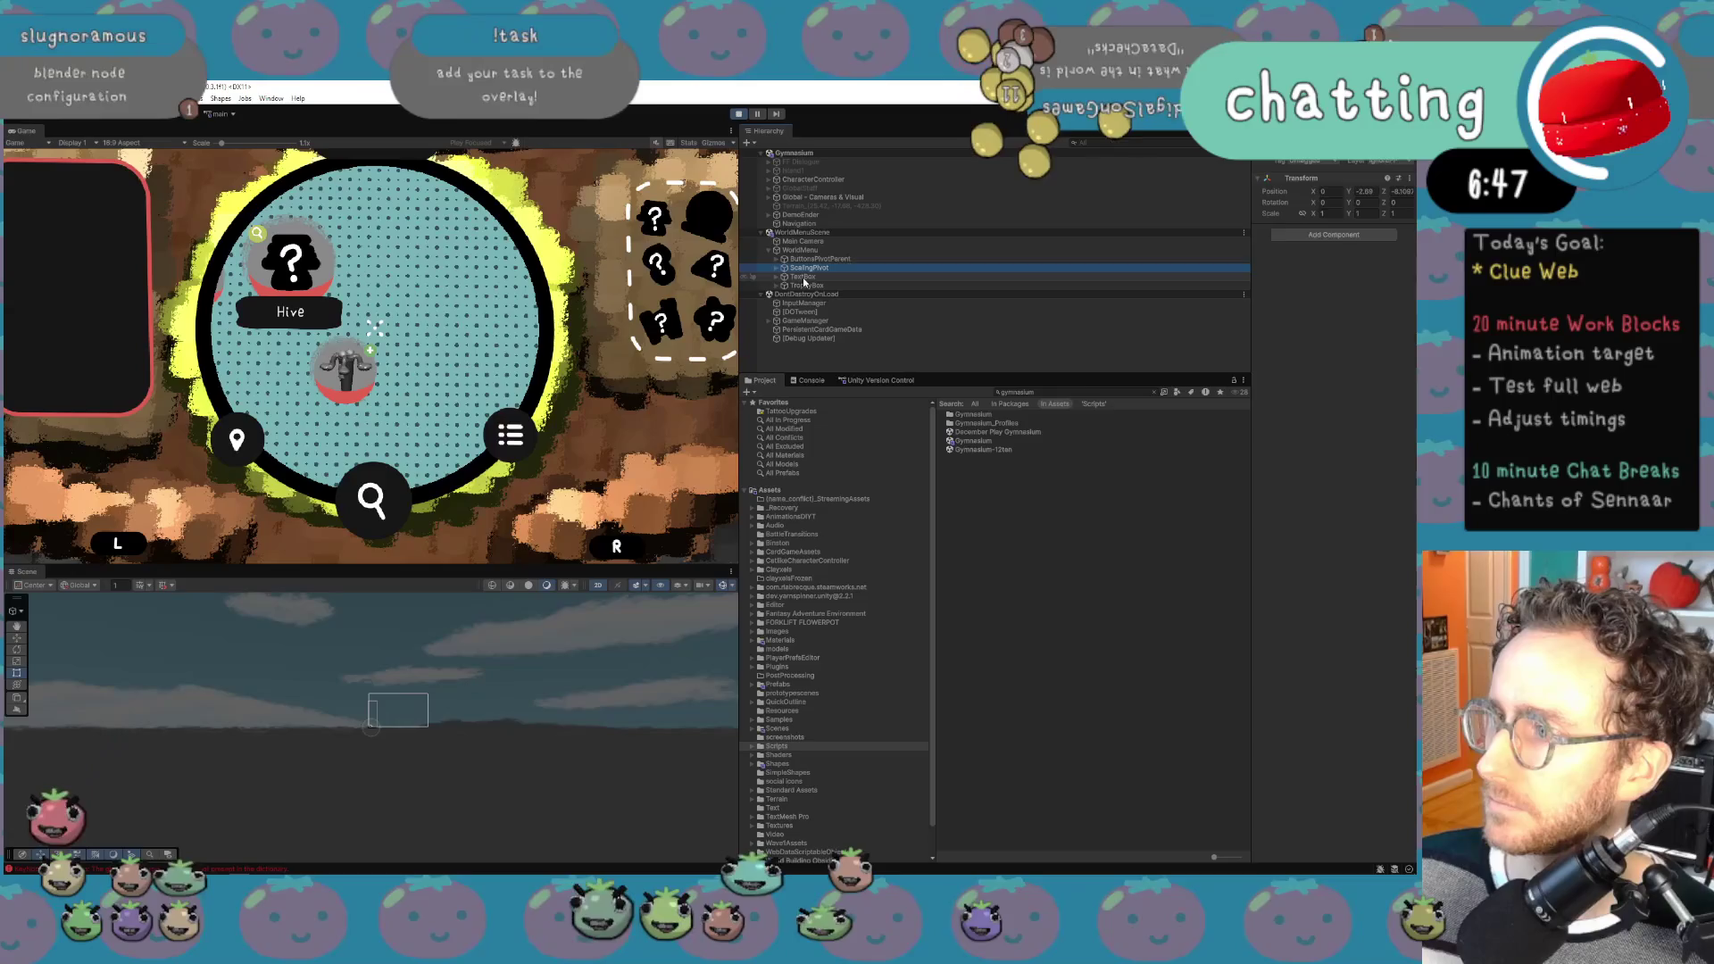
pyautogui.click(805, 284)
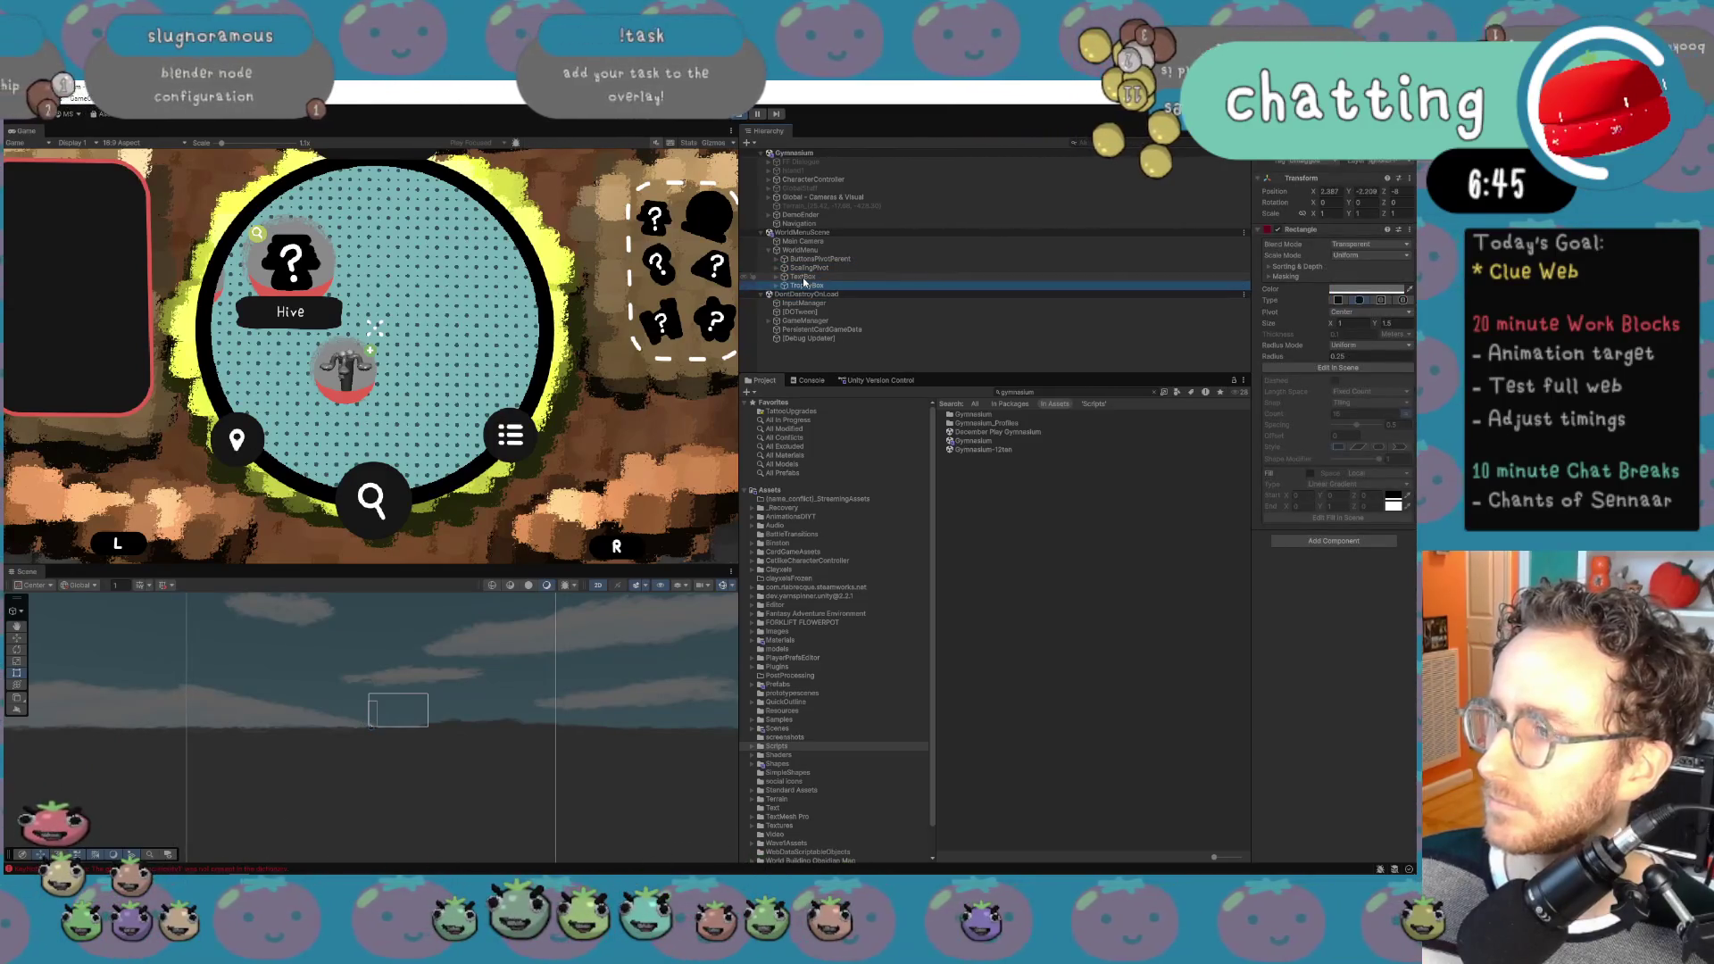
pyautogui.press('Up')
pyautogui.press('Up')
pyautogui.press('Up')
pyautogui.press('Down')
pyautogui.press('Down')
pyautogui.press('Down')
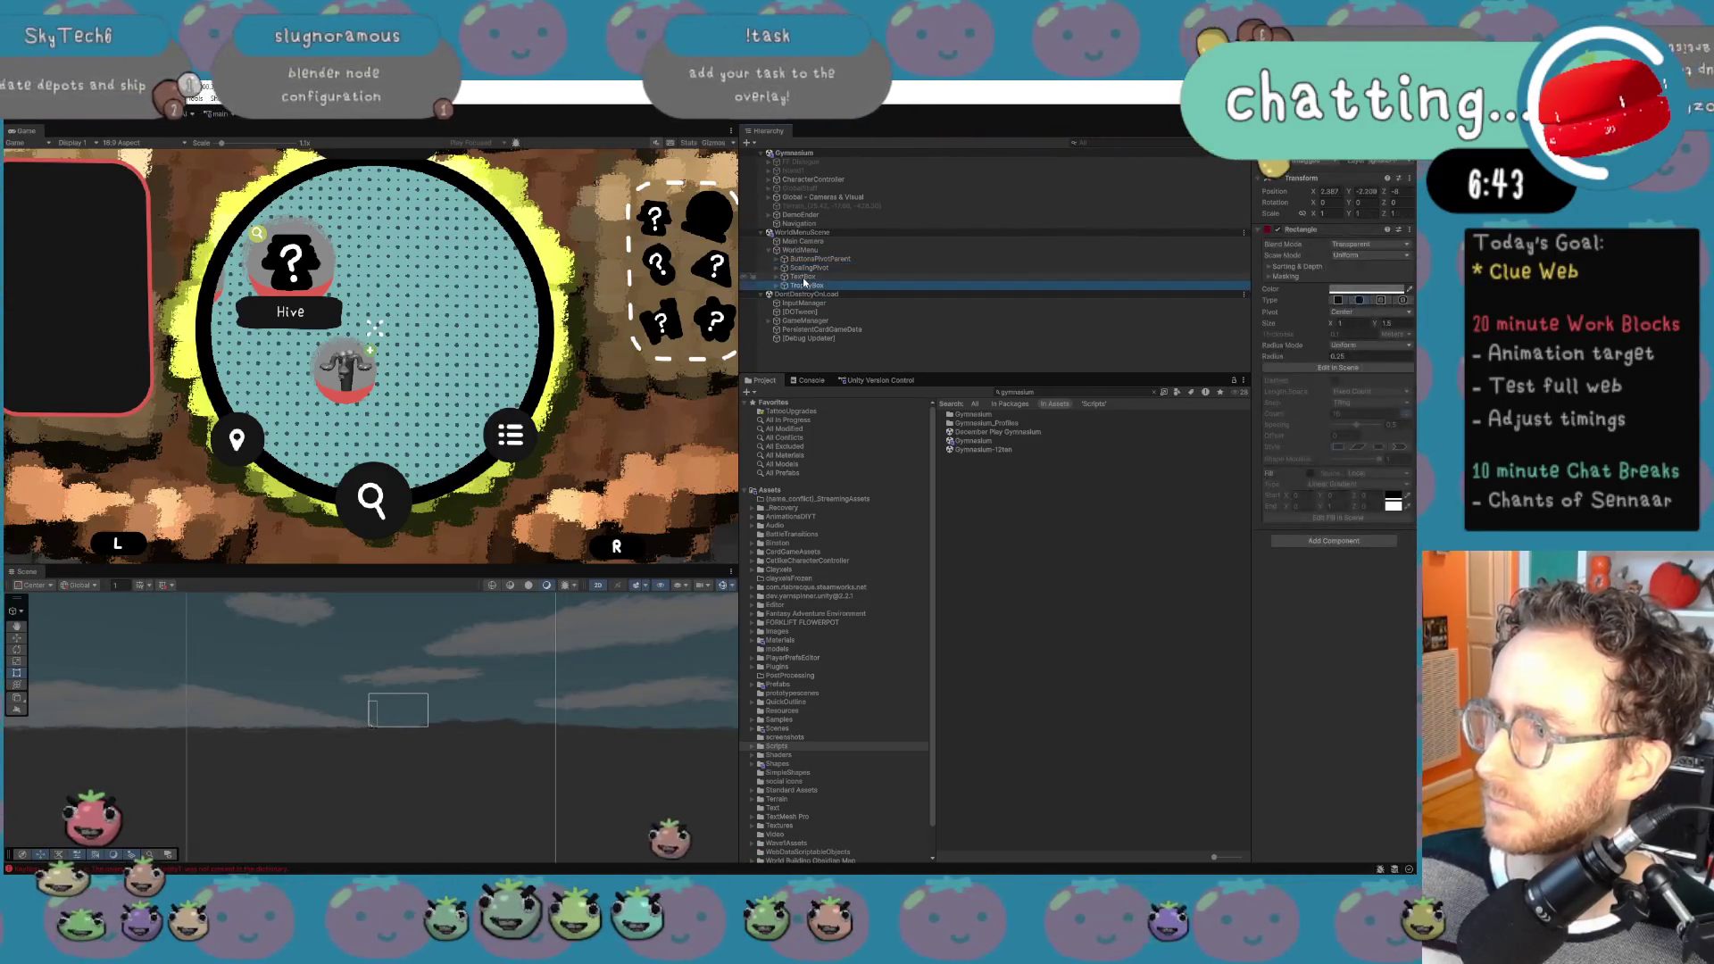
# Step: Expand ScalingPivot, ScreenContent, WebContent, ScalingWeb and ScrollingWeb to reach the web points
pyautogui.press('Up')
pyautogui.press('Up')
pyautogui.press('Right')
pyautogui.press('Down')
pyautogui.press('Down')
pyautogui.press('Down')
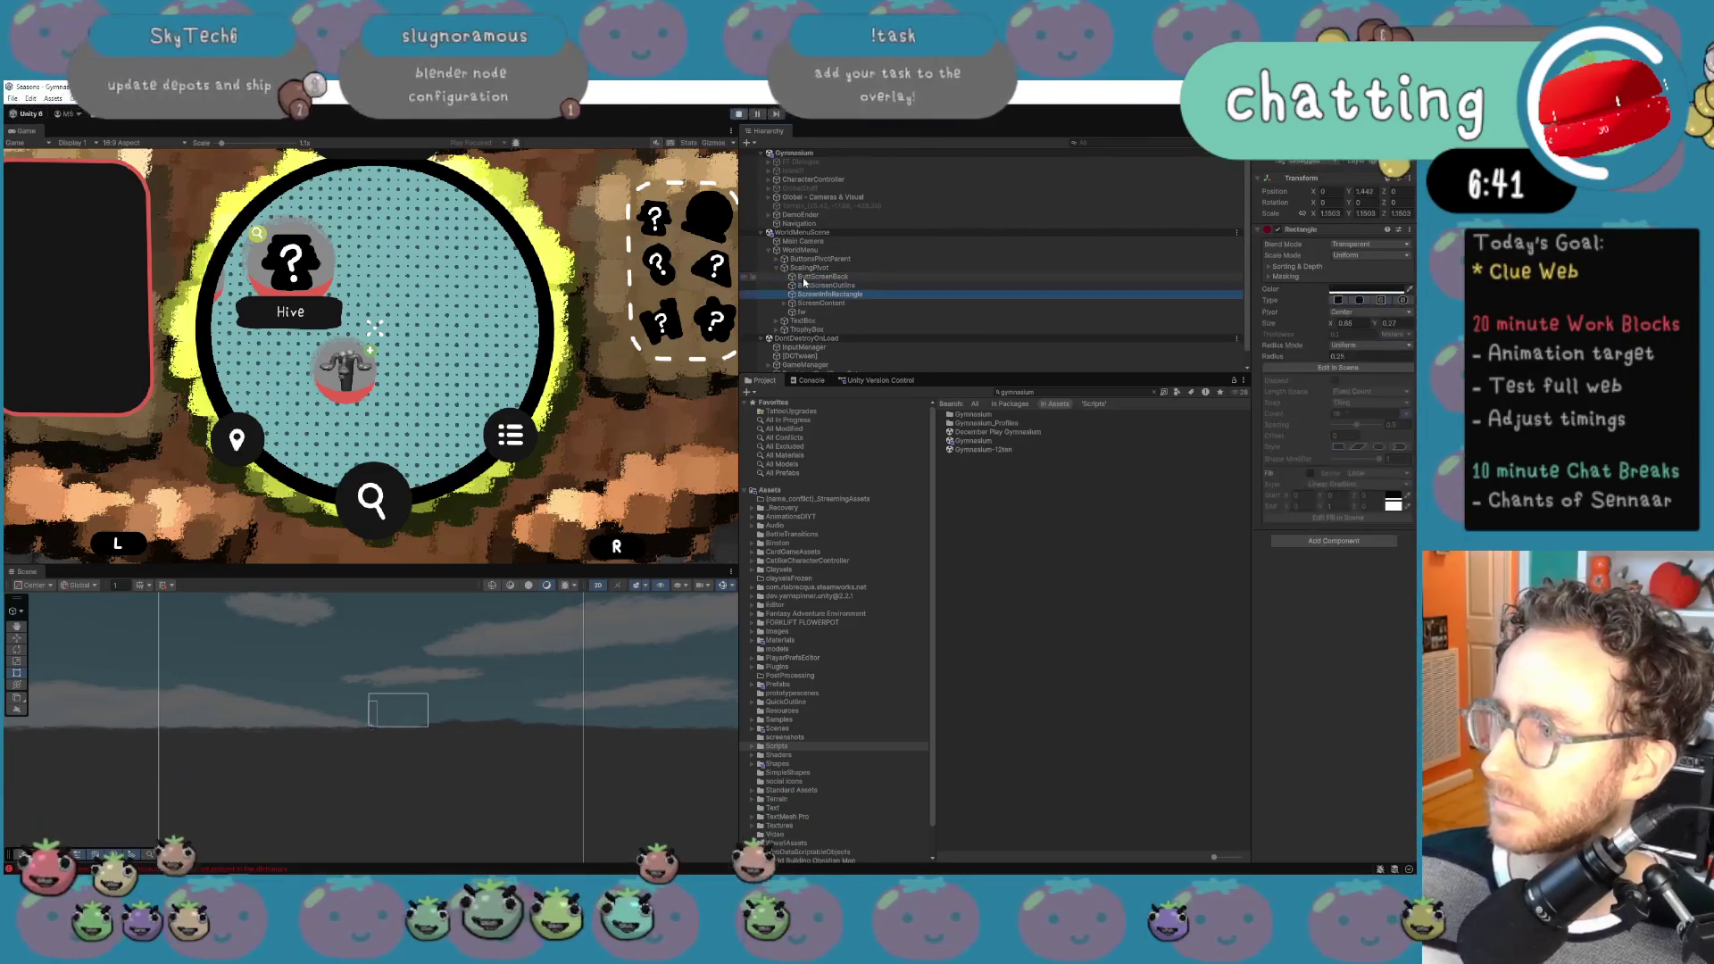
pyautogui.press('Down')
pyautogui.press('Right')
pyautogui.press('Down')
pyautogui.press('Down')
pyautogui.press('Down')
pyautogui.press('Down')
pyautogui.press('Right')
pyautogui.press('Down')
pyautogui.press('Down')
pyautogui.press('Down')
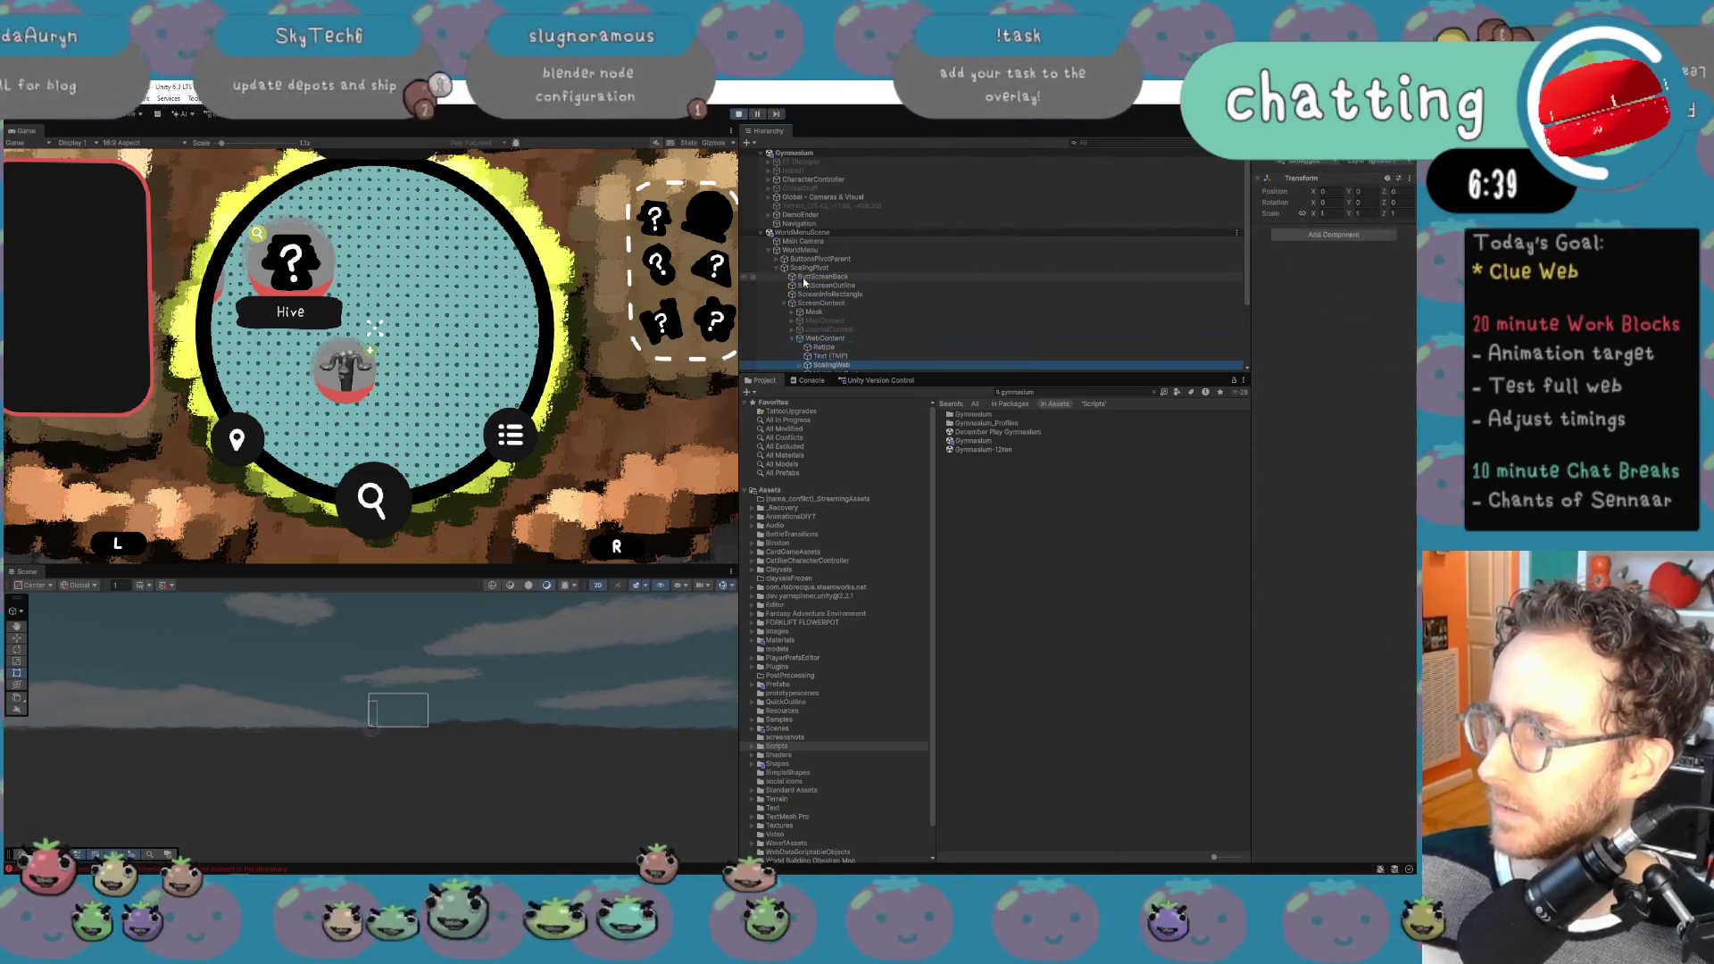
pyautogui.press('Up')
pyautogui.press('Up')
pyautogui.press('Up')
pyautogui.press('Right')
pyautogui.press('Down')
pyautogui.press('Right')
pyautogui.press('Down')
pyautogui.press('Down')
pyautogui.press('Down')
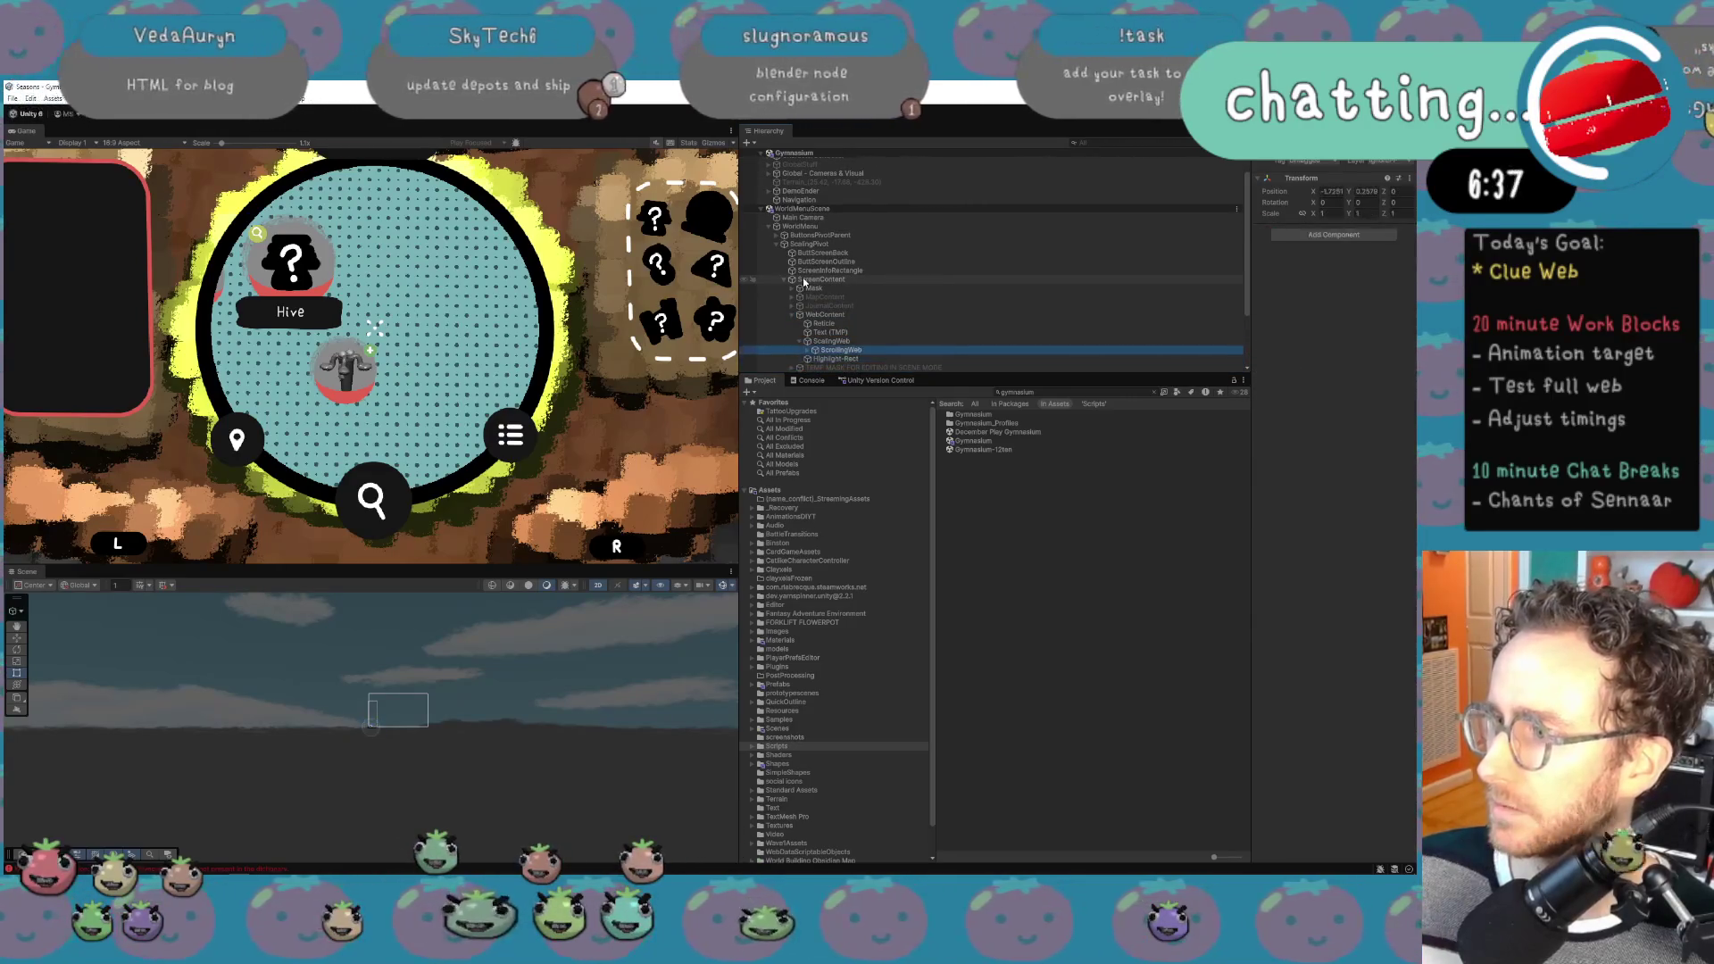
# Step: Step through the Factory, Hive and Accordion Curiosity points and frame the view on Hive
pyautogui.press('Down')
pyautogui.press('Down')
pyautogui.press('Down')
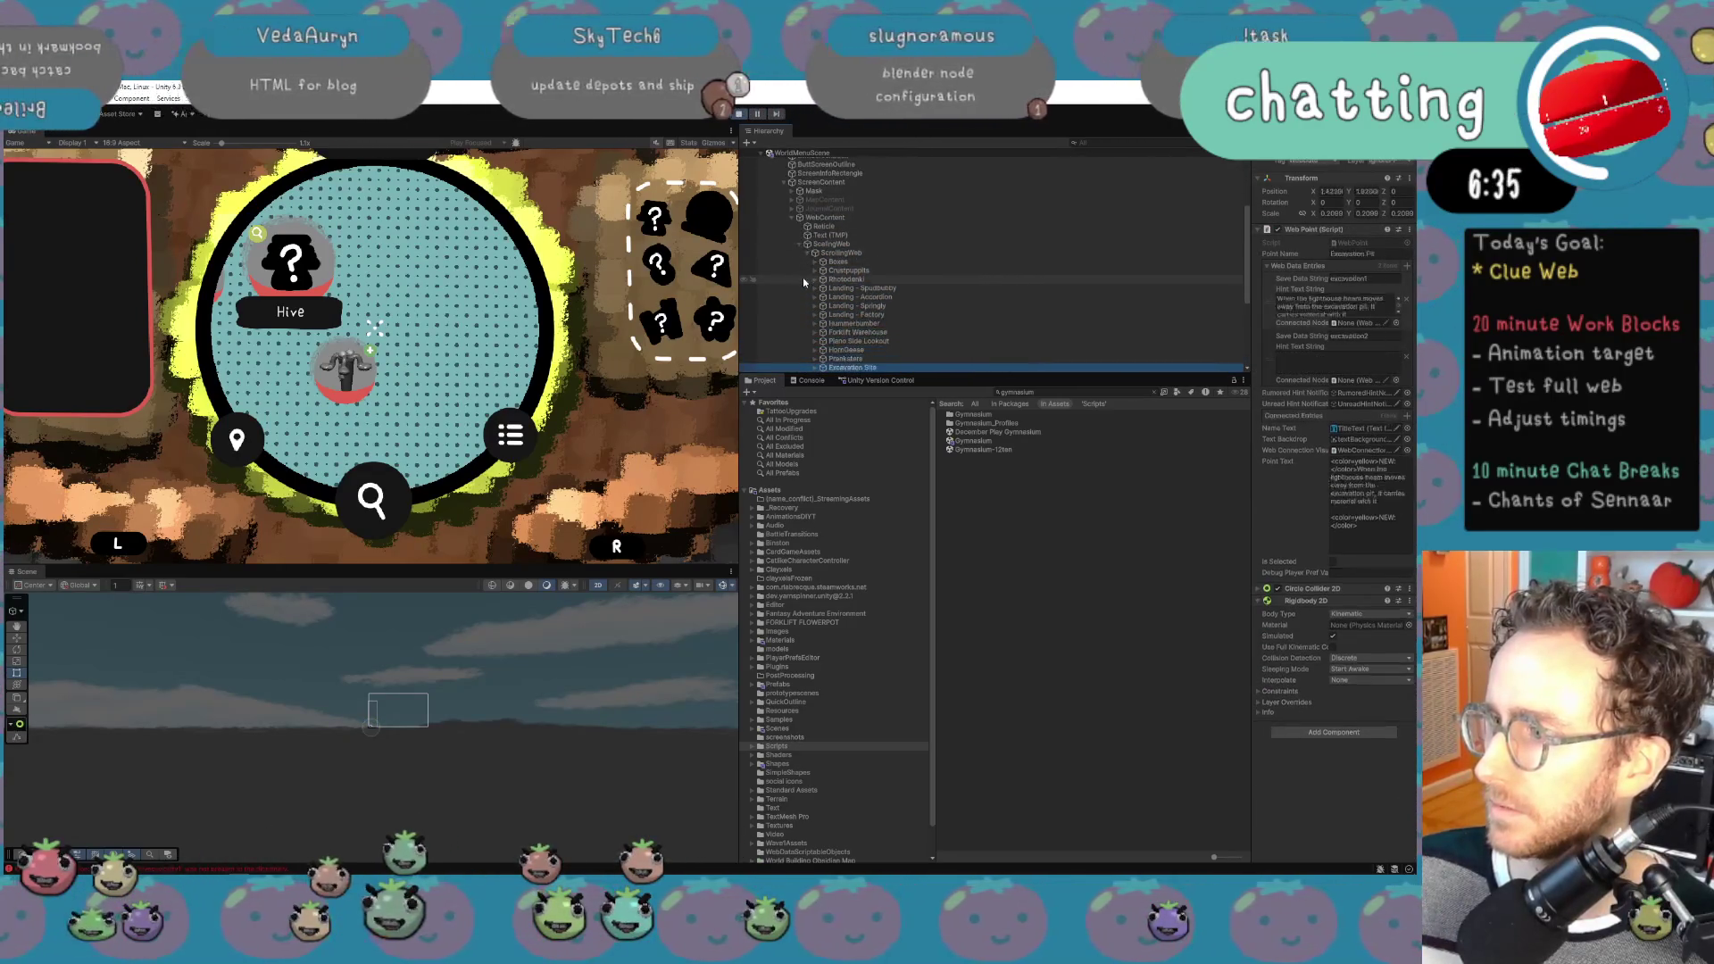
pyautogui.press('Down')
pyautogui.press('Down')
pyautogui.press('Down')
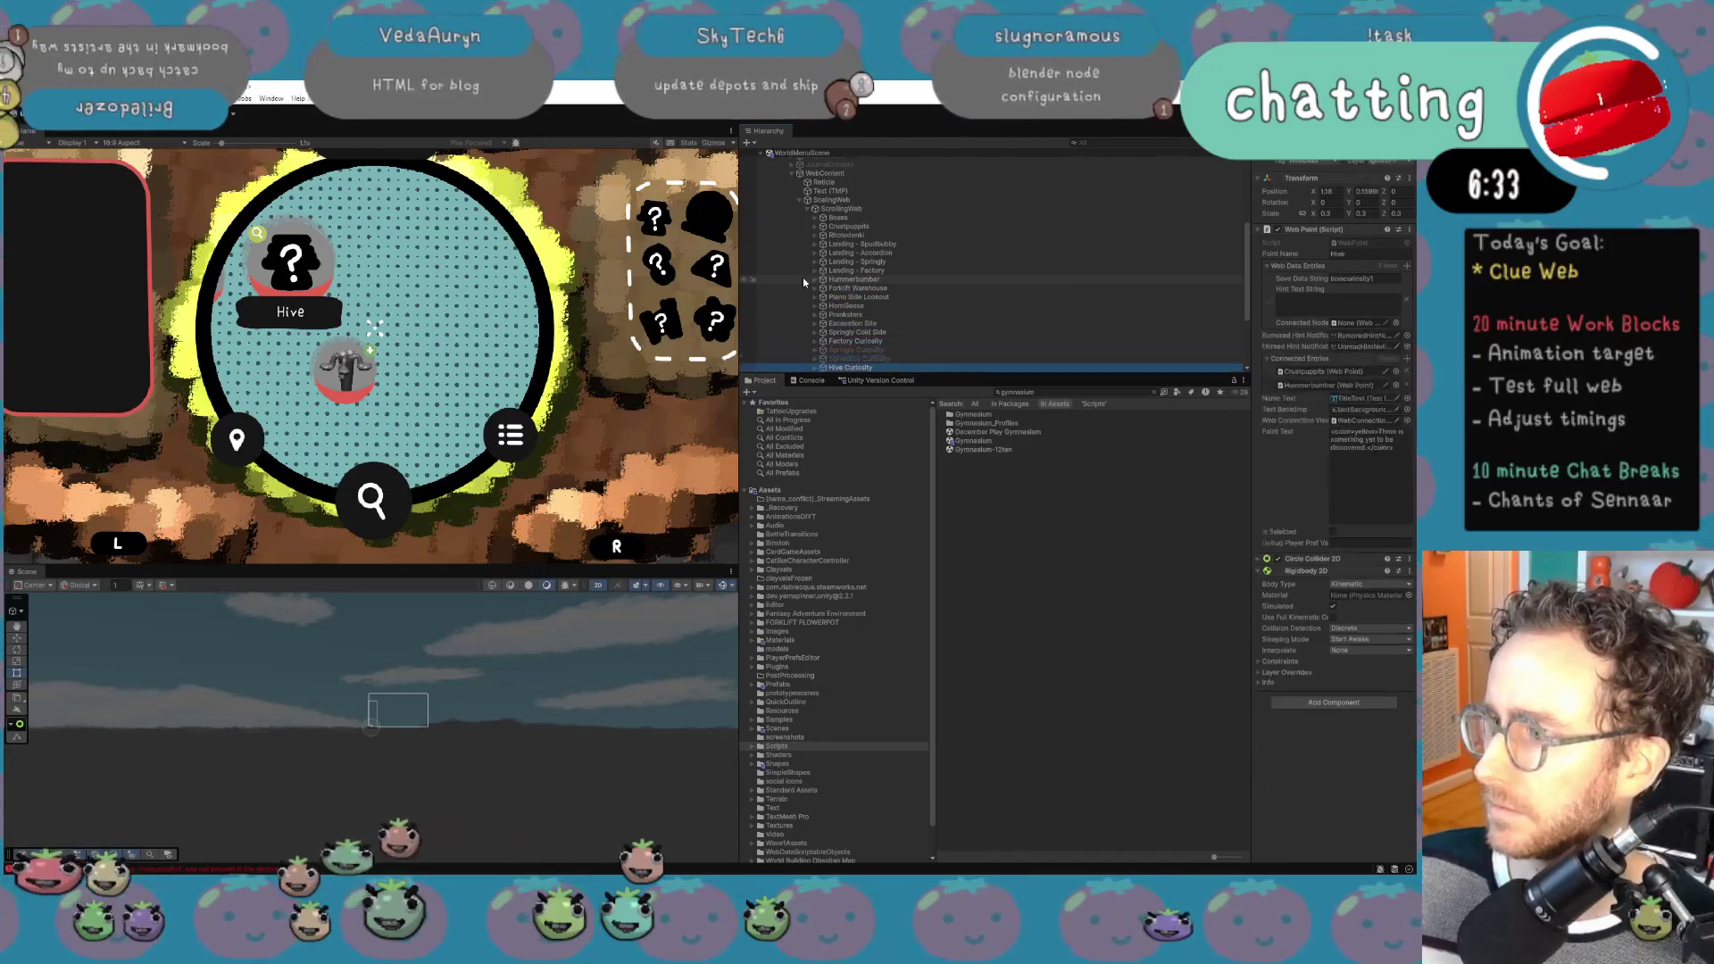
pyautogui.press('Down')
pyautogui.press('Down')
pyautogui.press('Down')
pyautogui.press('Up')
pyautogui.press('Up')
pyautogui.press('Up')
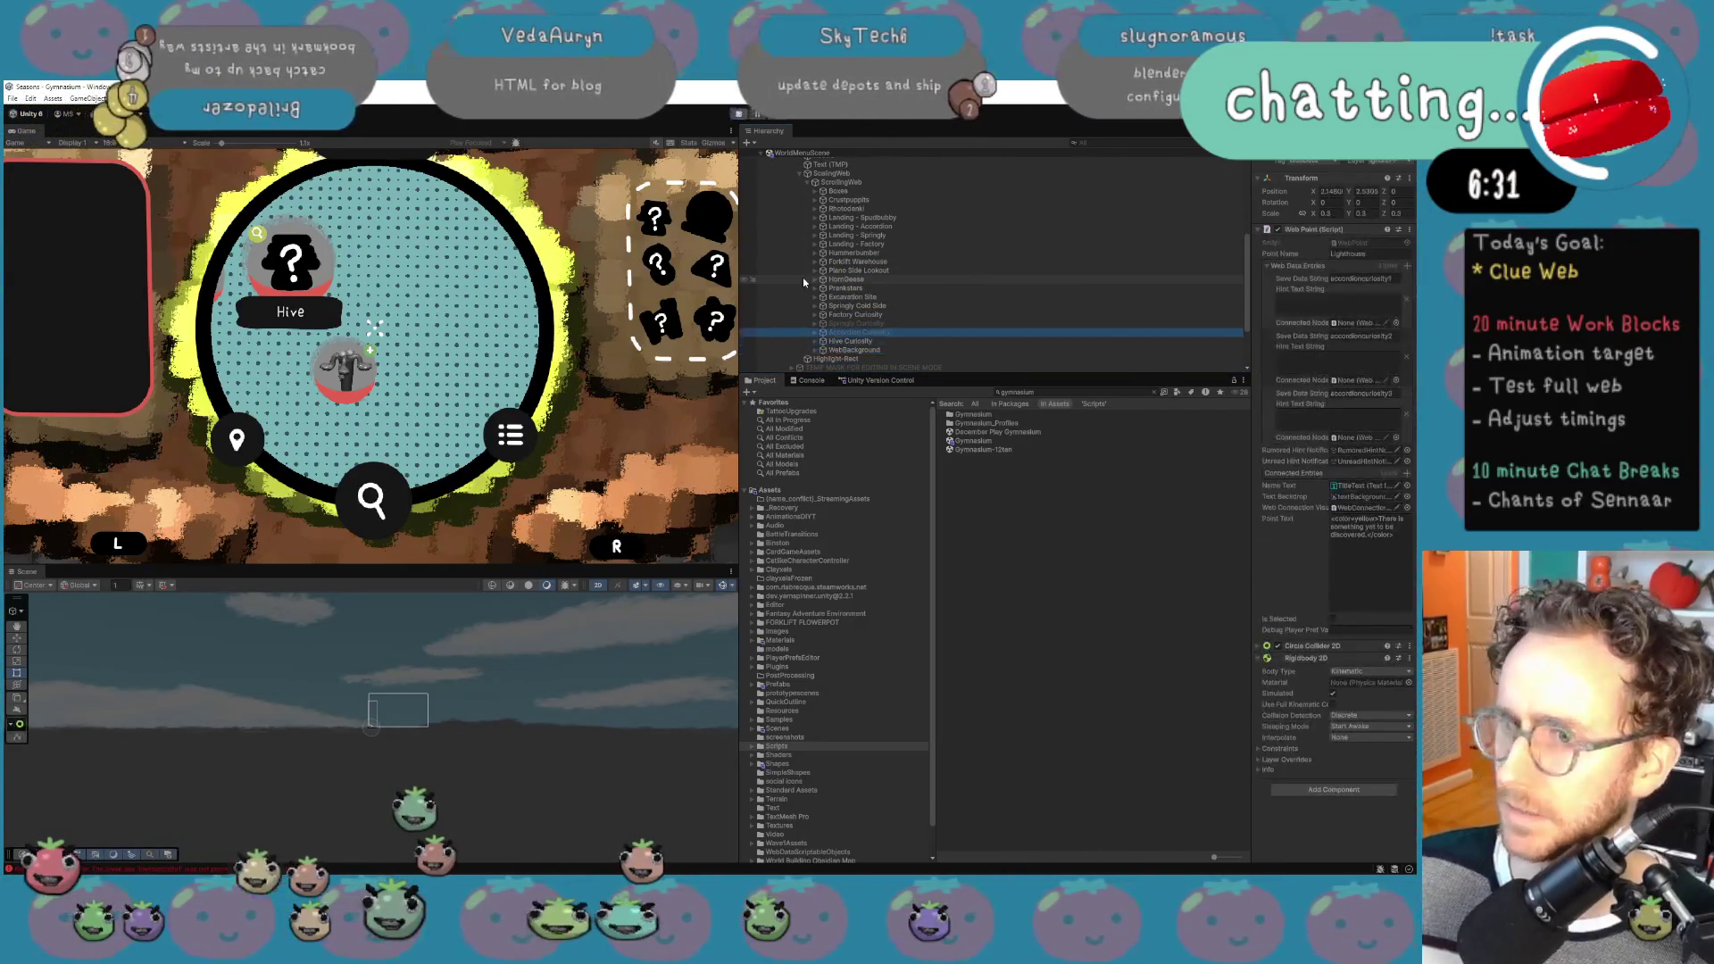
pyautogui.doubleClick(889, 316)
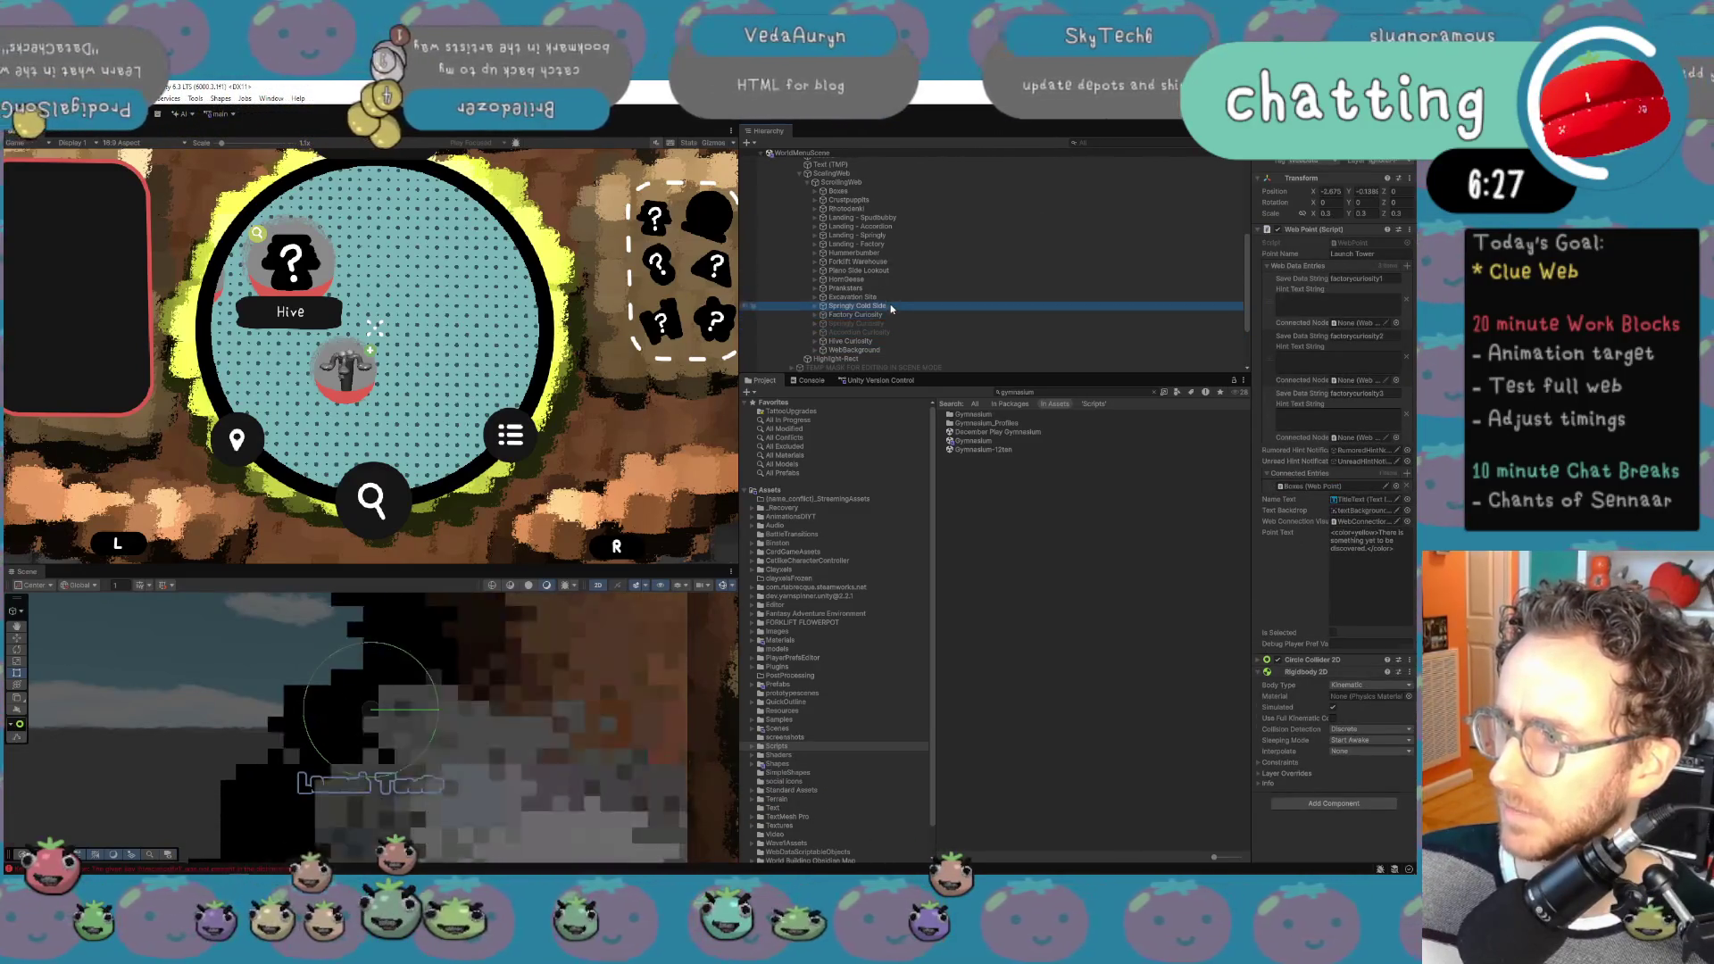
pyautogui.doubleClick(888, 342)
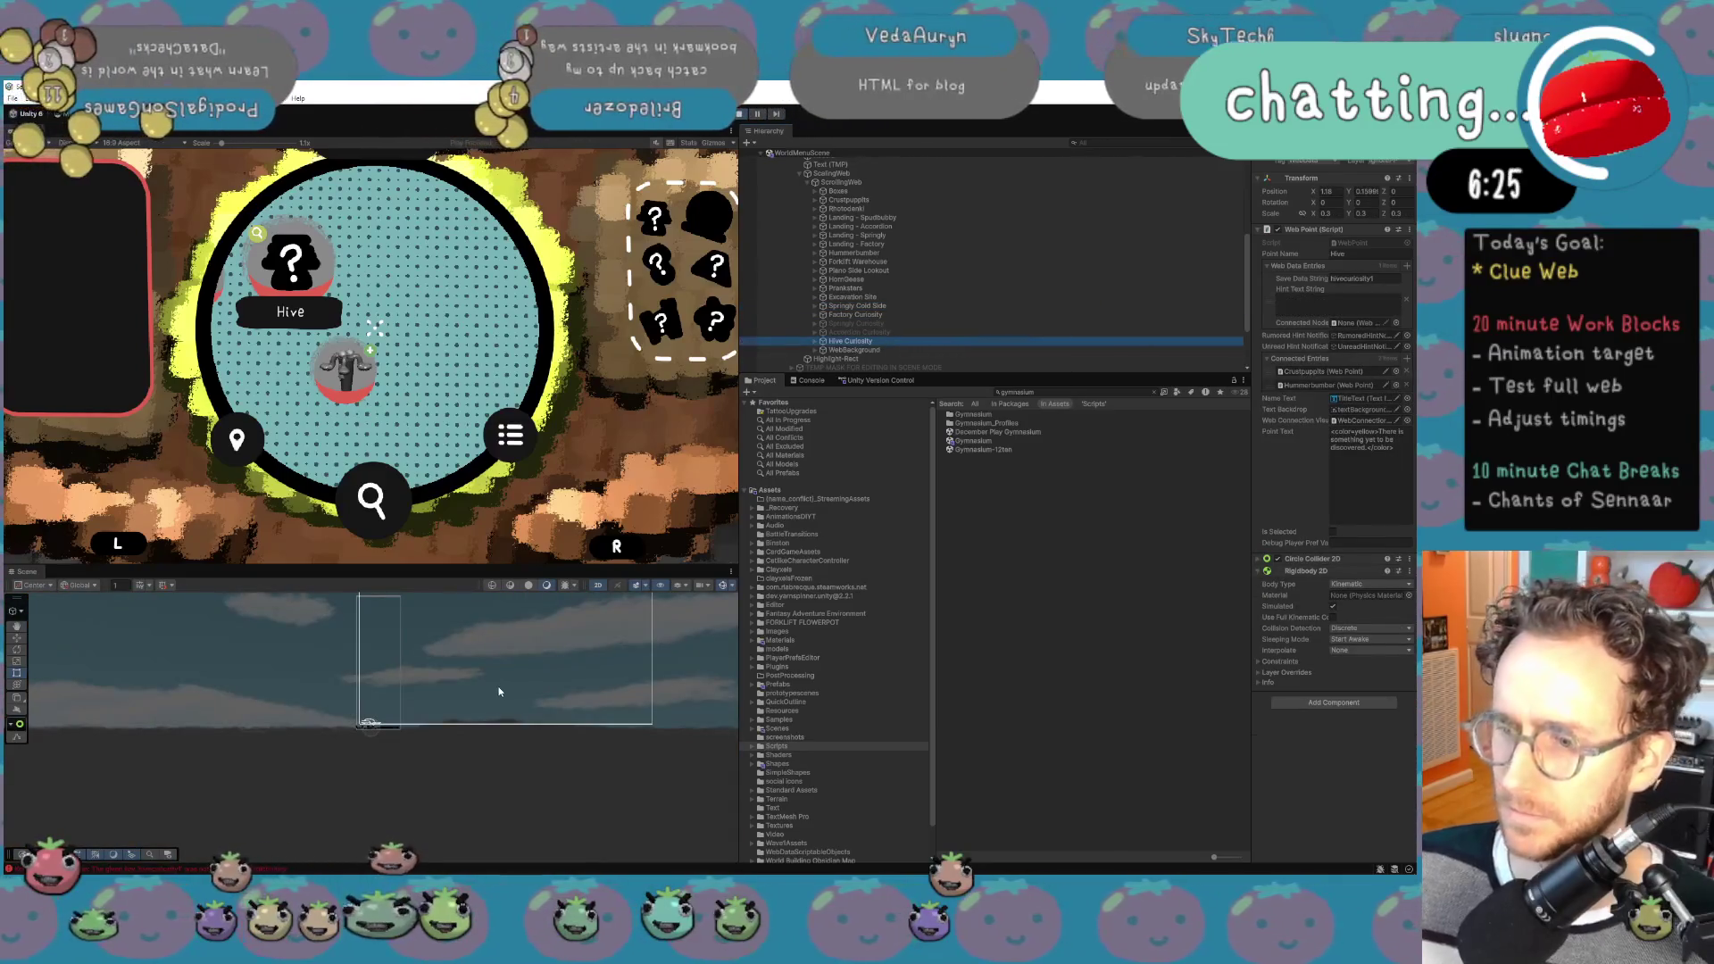
pyautogui.scroll(-3, 422, 761)
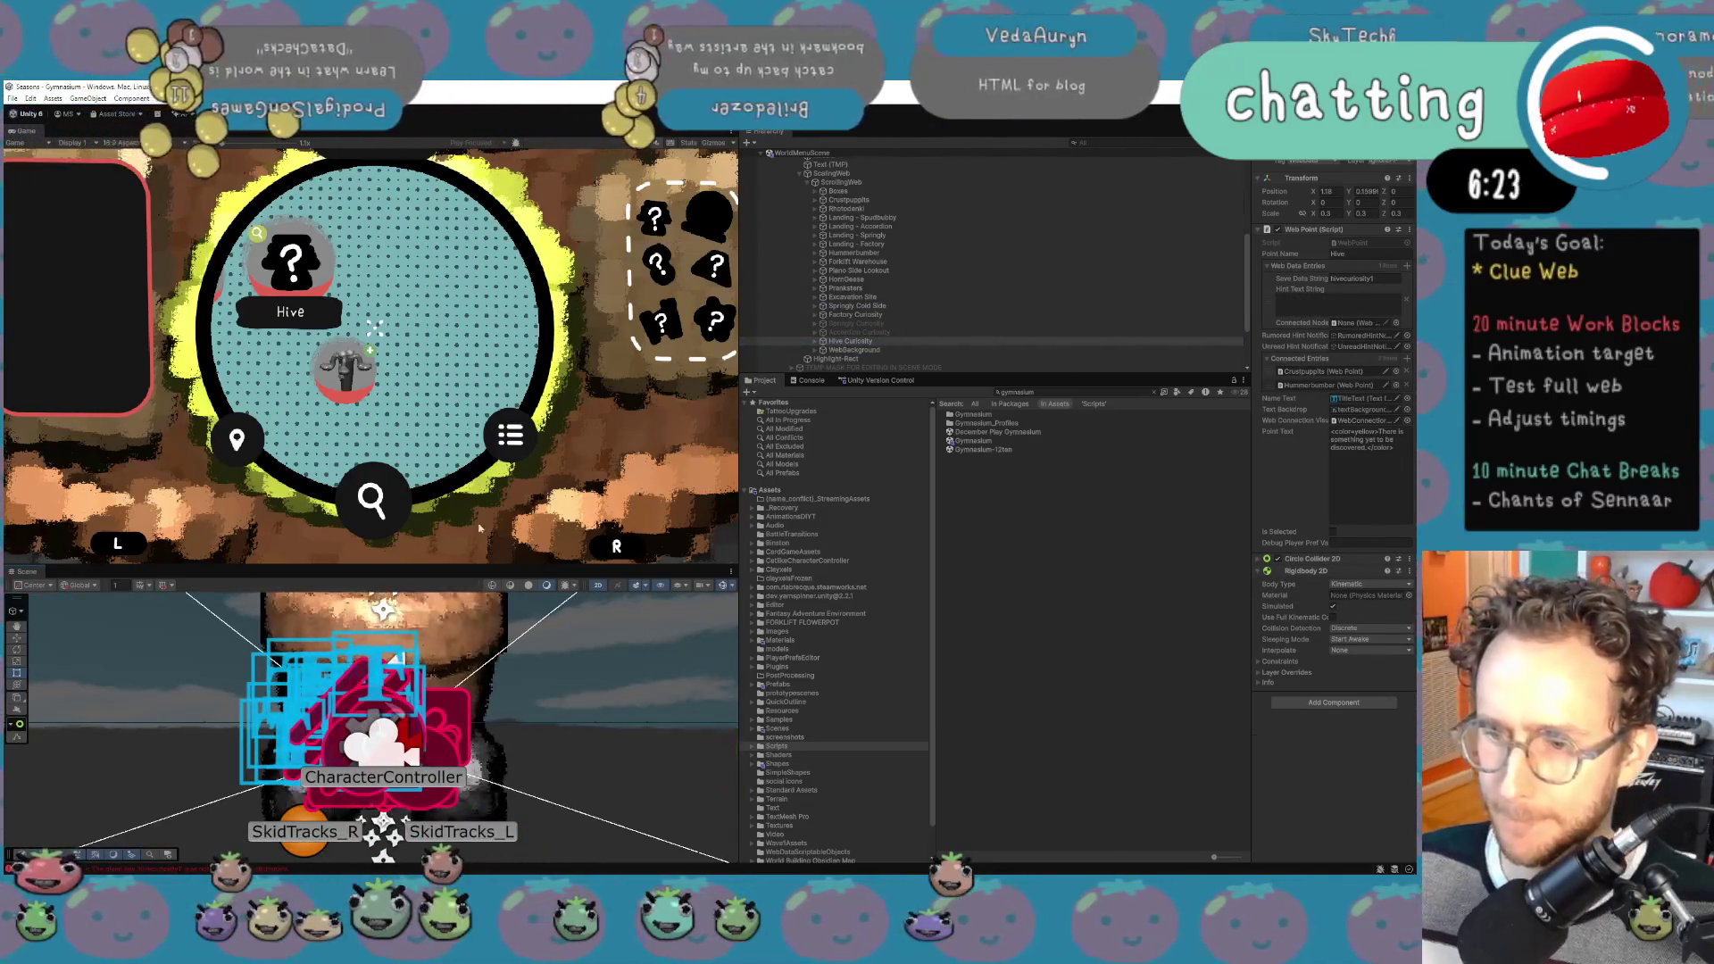
pyautogui.press('f')
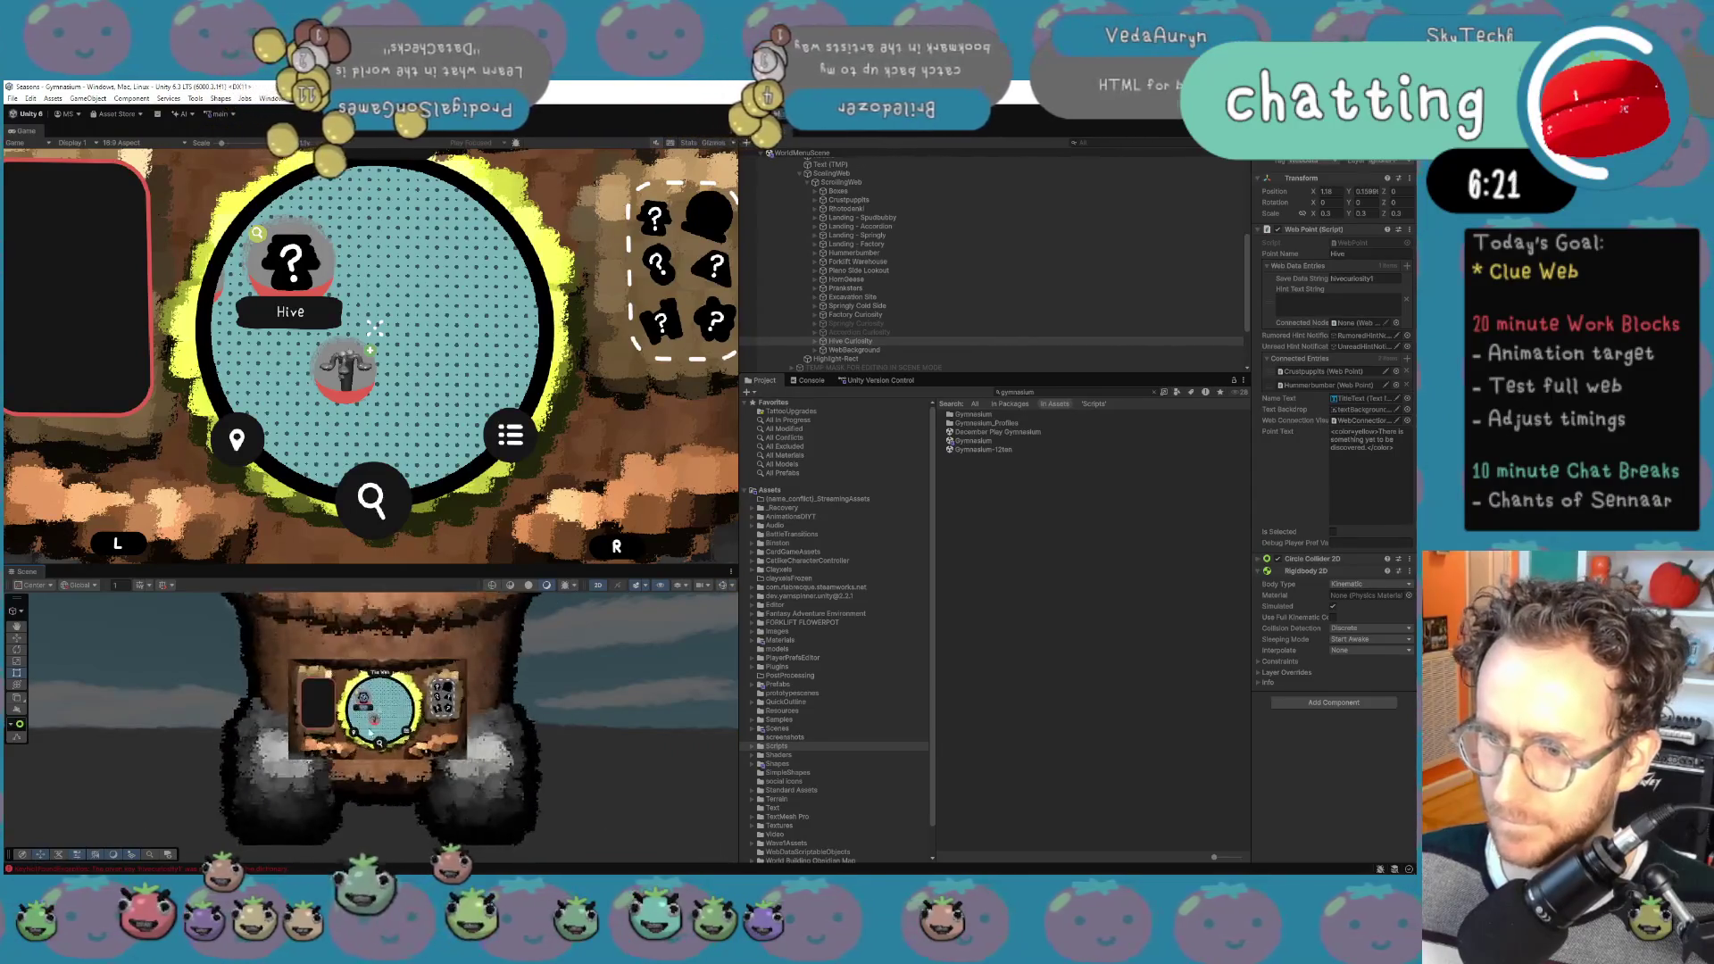
pyautogui.scroll(2, 518, 766)
pyautogui.scroll(1, 374, 744)
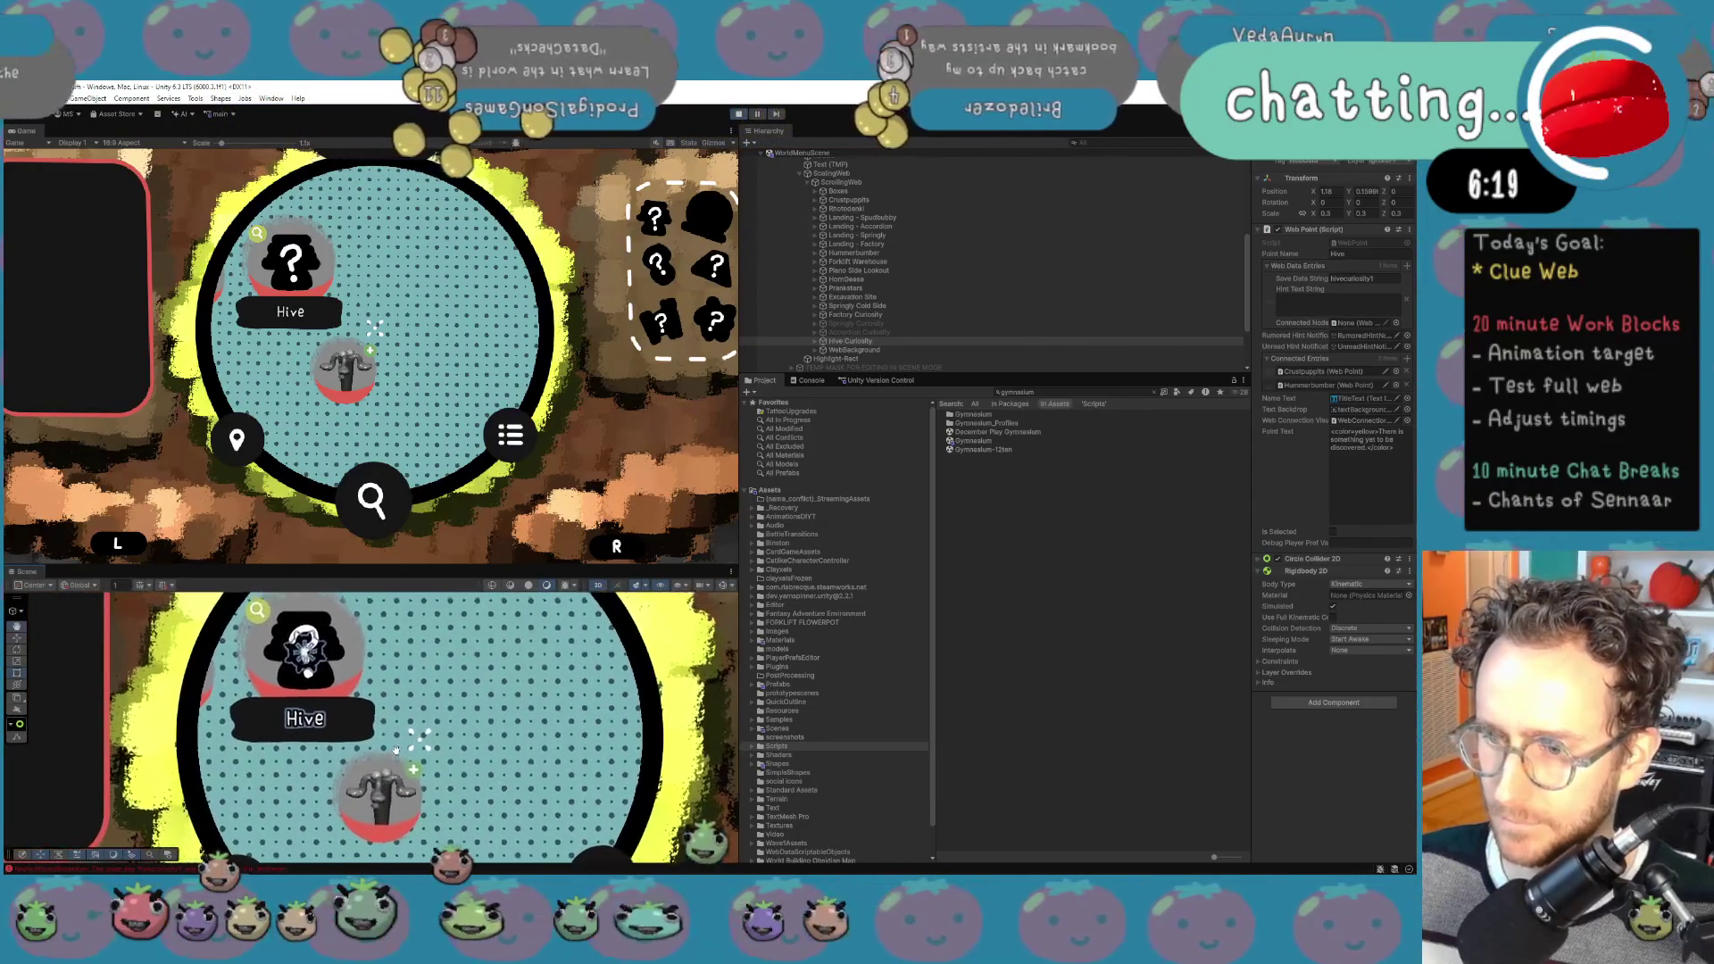
# Step: Expand Hive Curiosity and select its WebConnectionVisual child
pyautogui.click(428, 738)
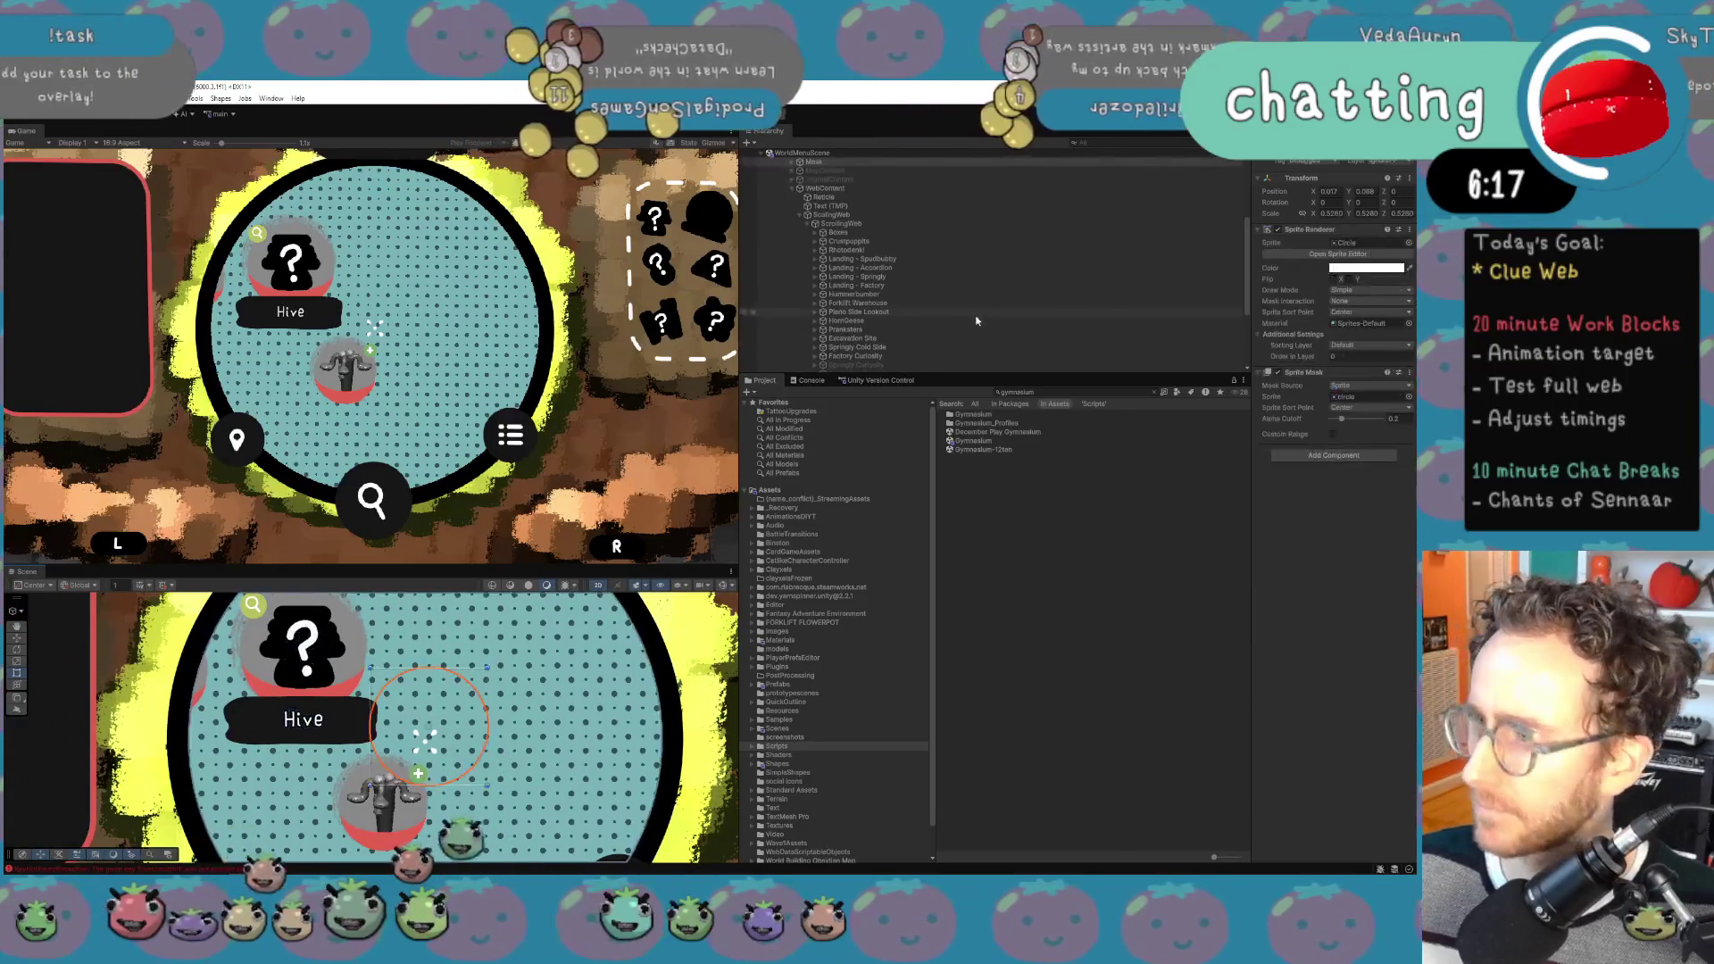
pyautogui.click(844, 322)
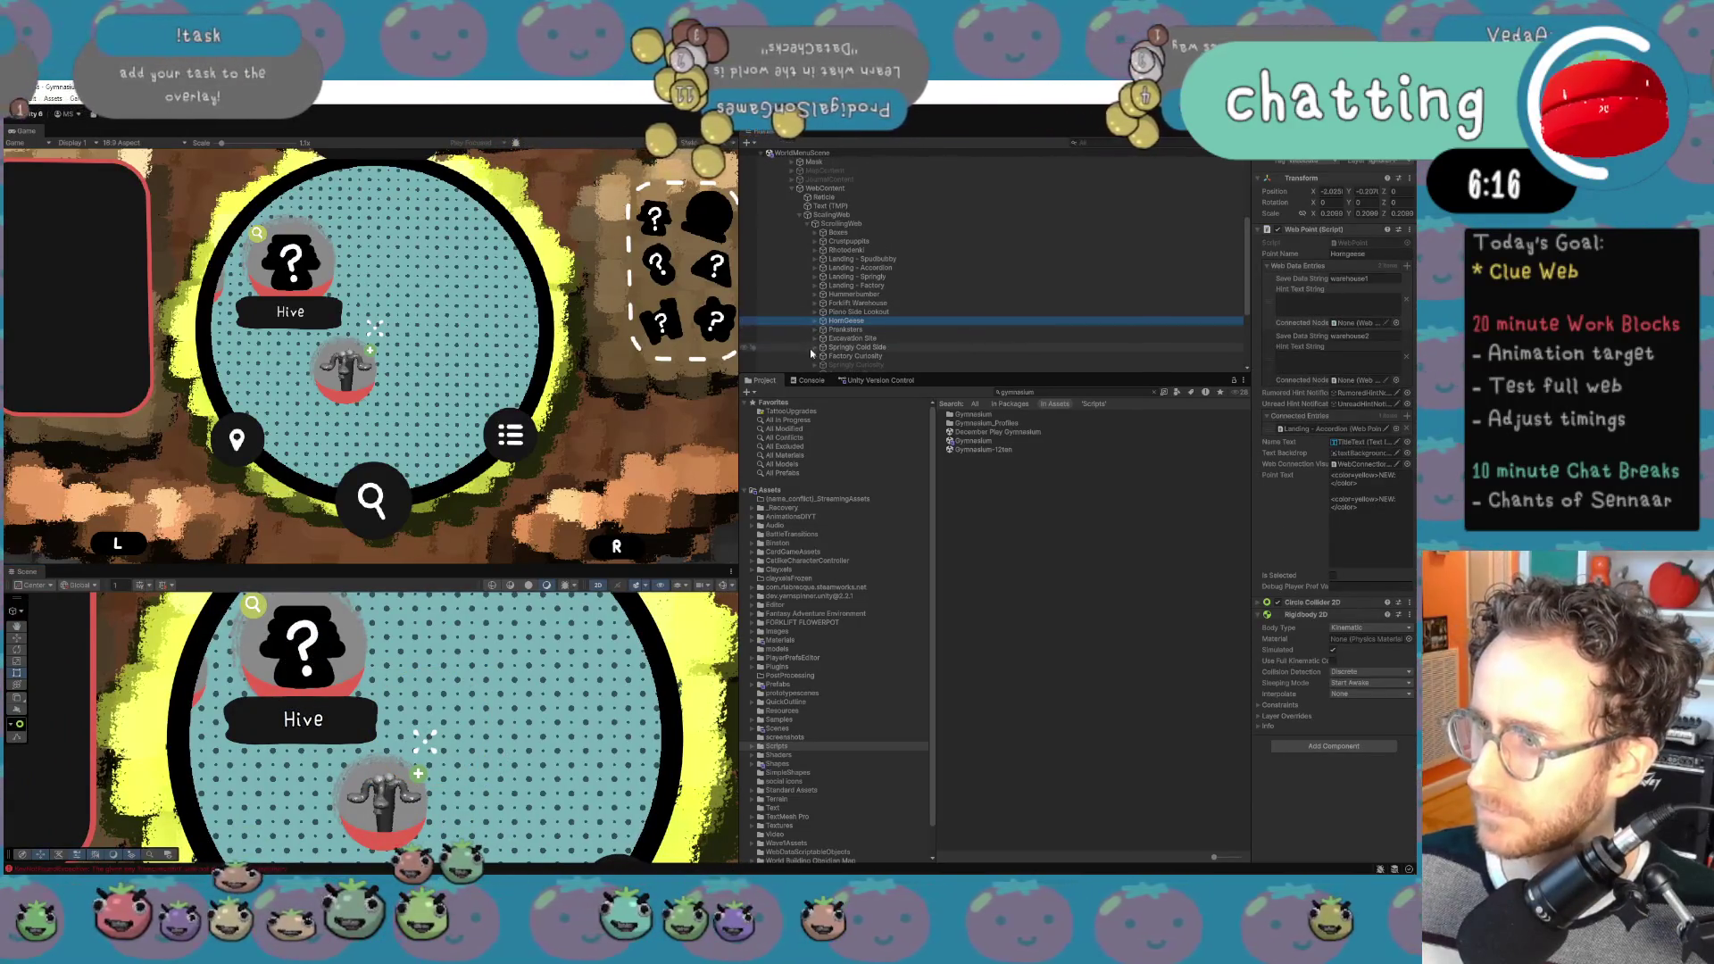
pyautogui.scroll(-5, 872, 349)
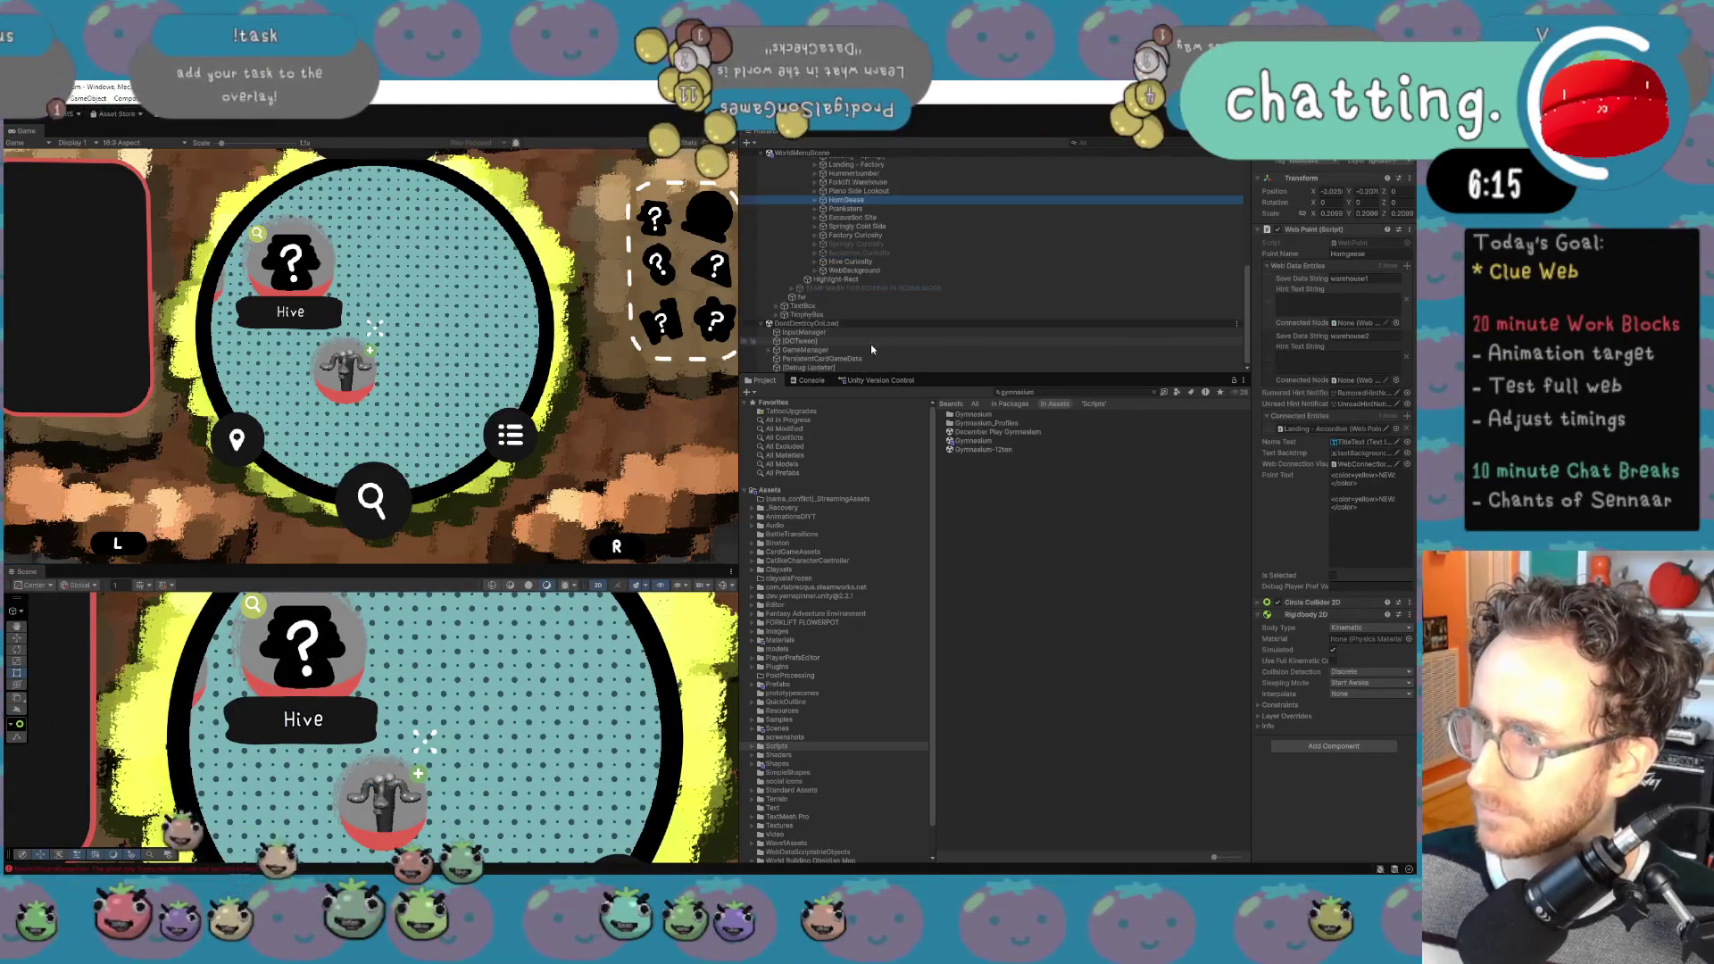
pyautogui.click(815, 262)
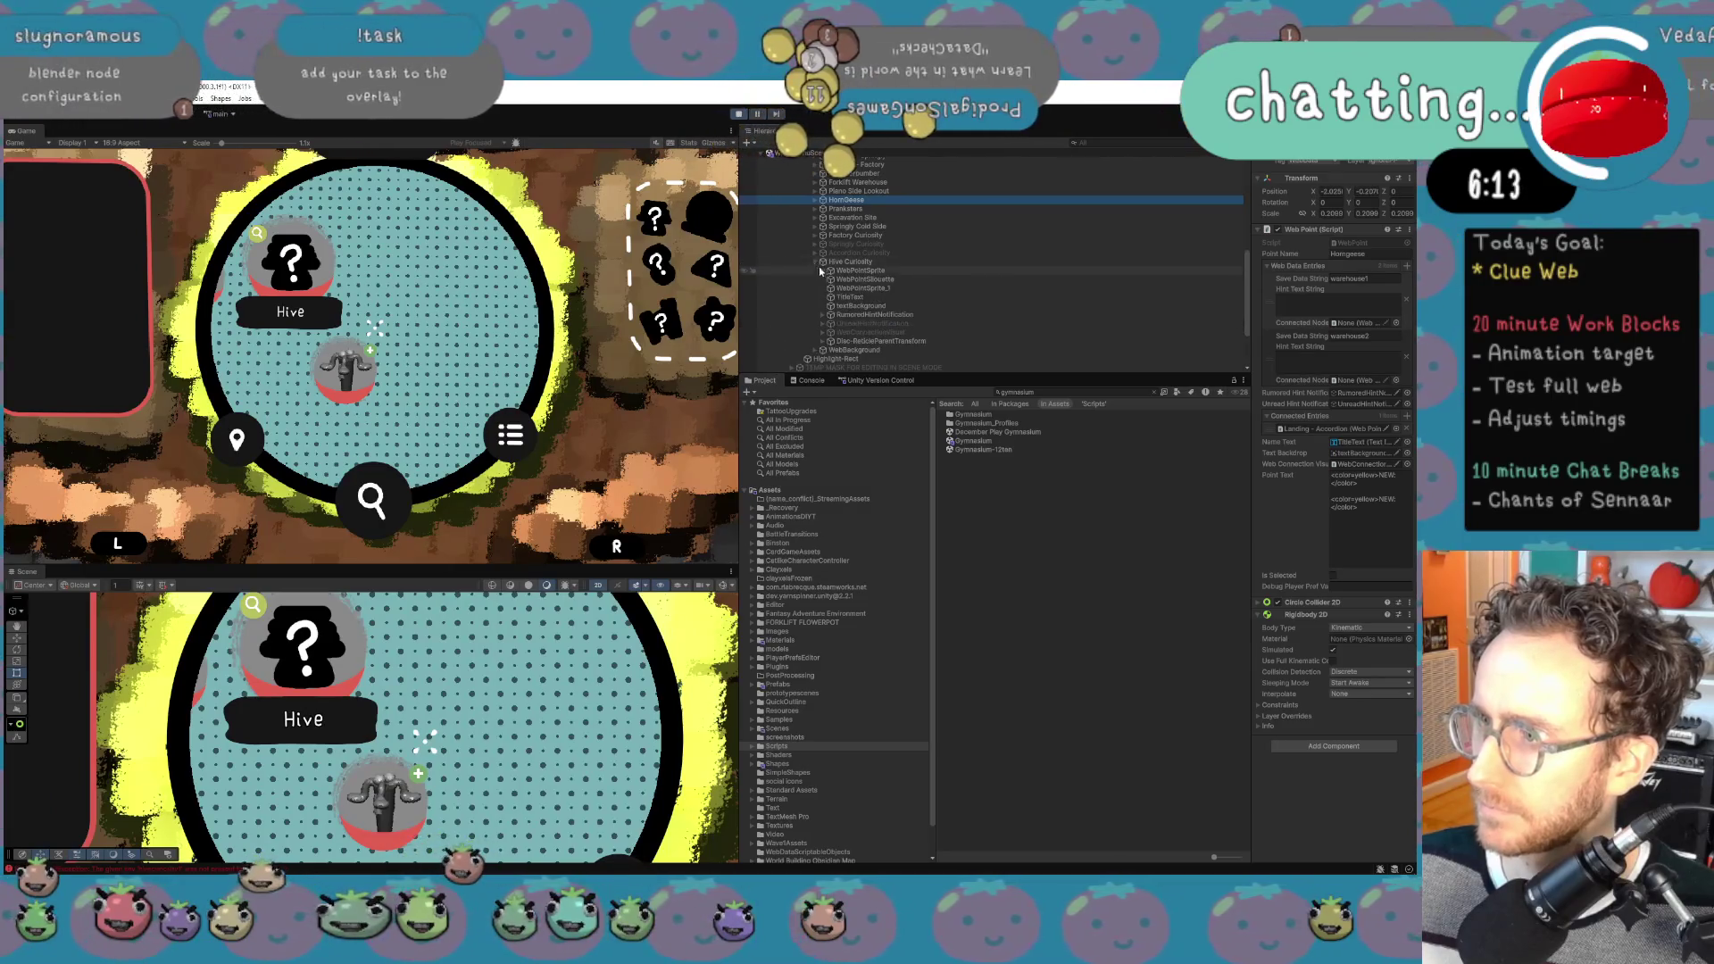
pyautogui.click(854, 333)
pyautogui.scroll(3, 832, 262)
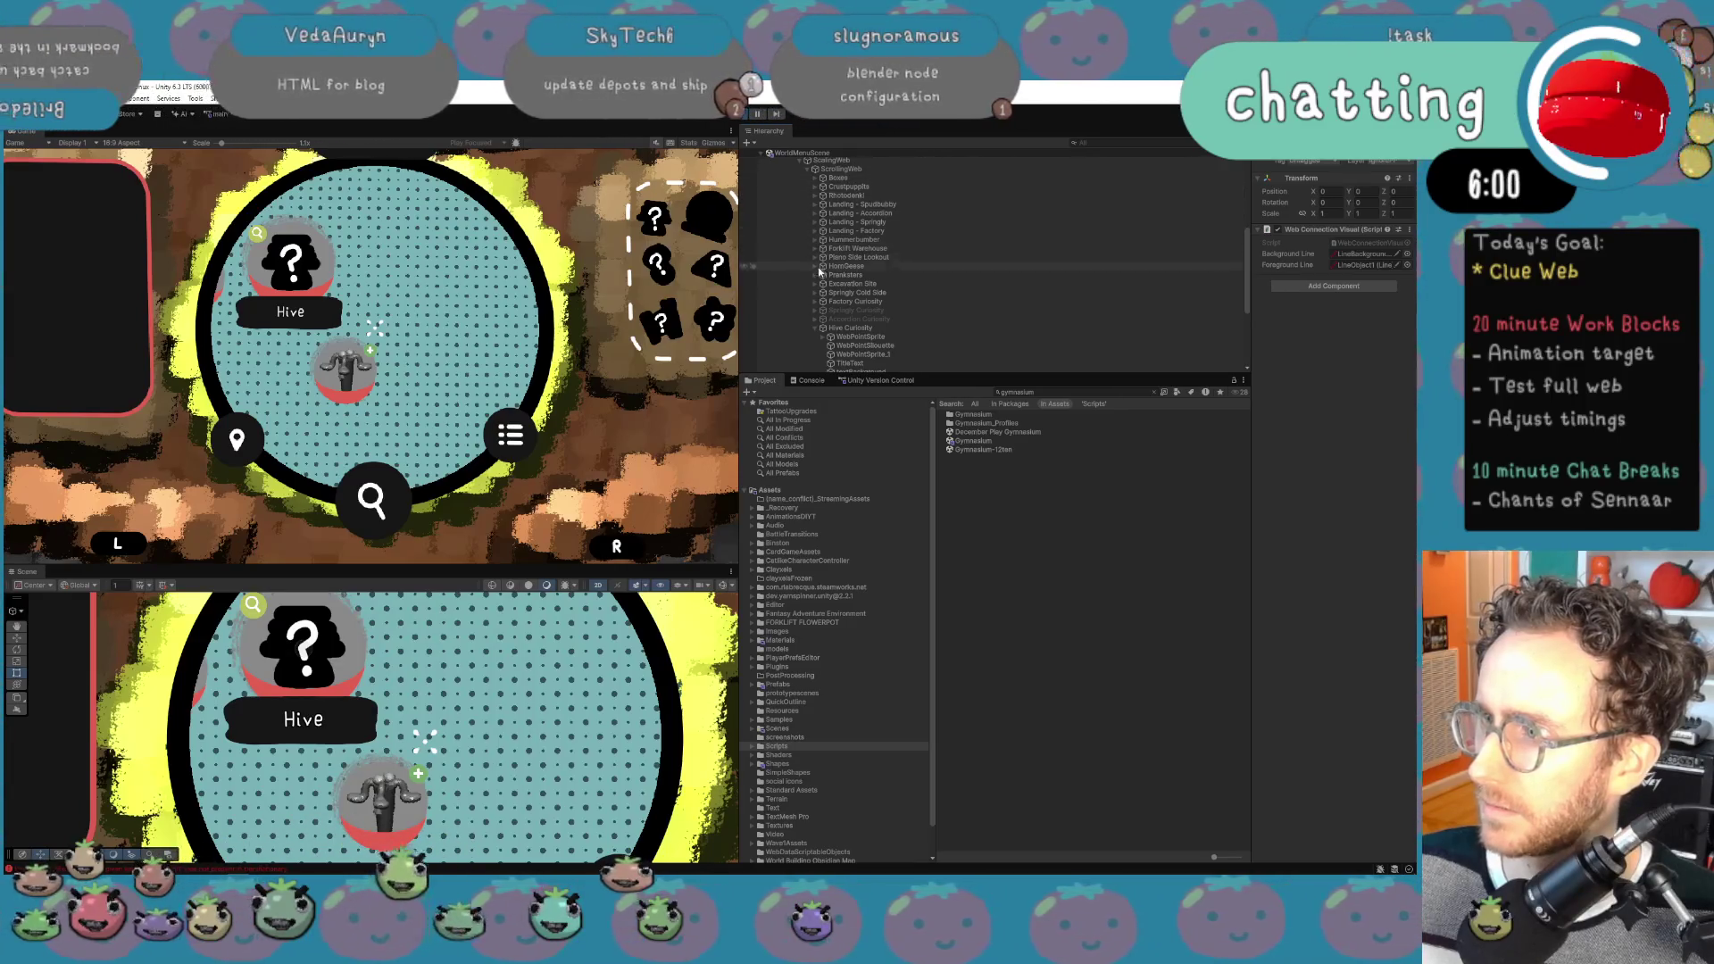
# Step: Under Hummerbumber, select the cloned WebConnectionVisual and set its Y position to 0
pyautogui.click(817, 241)
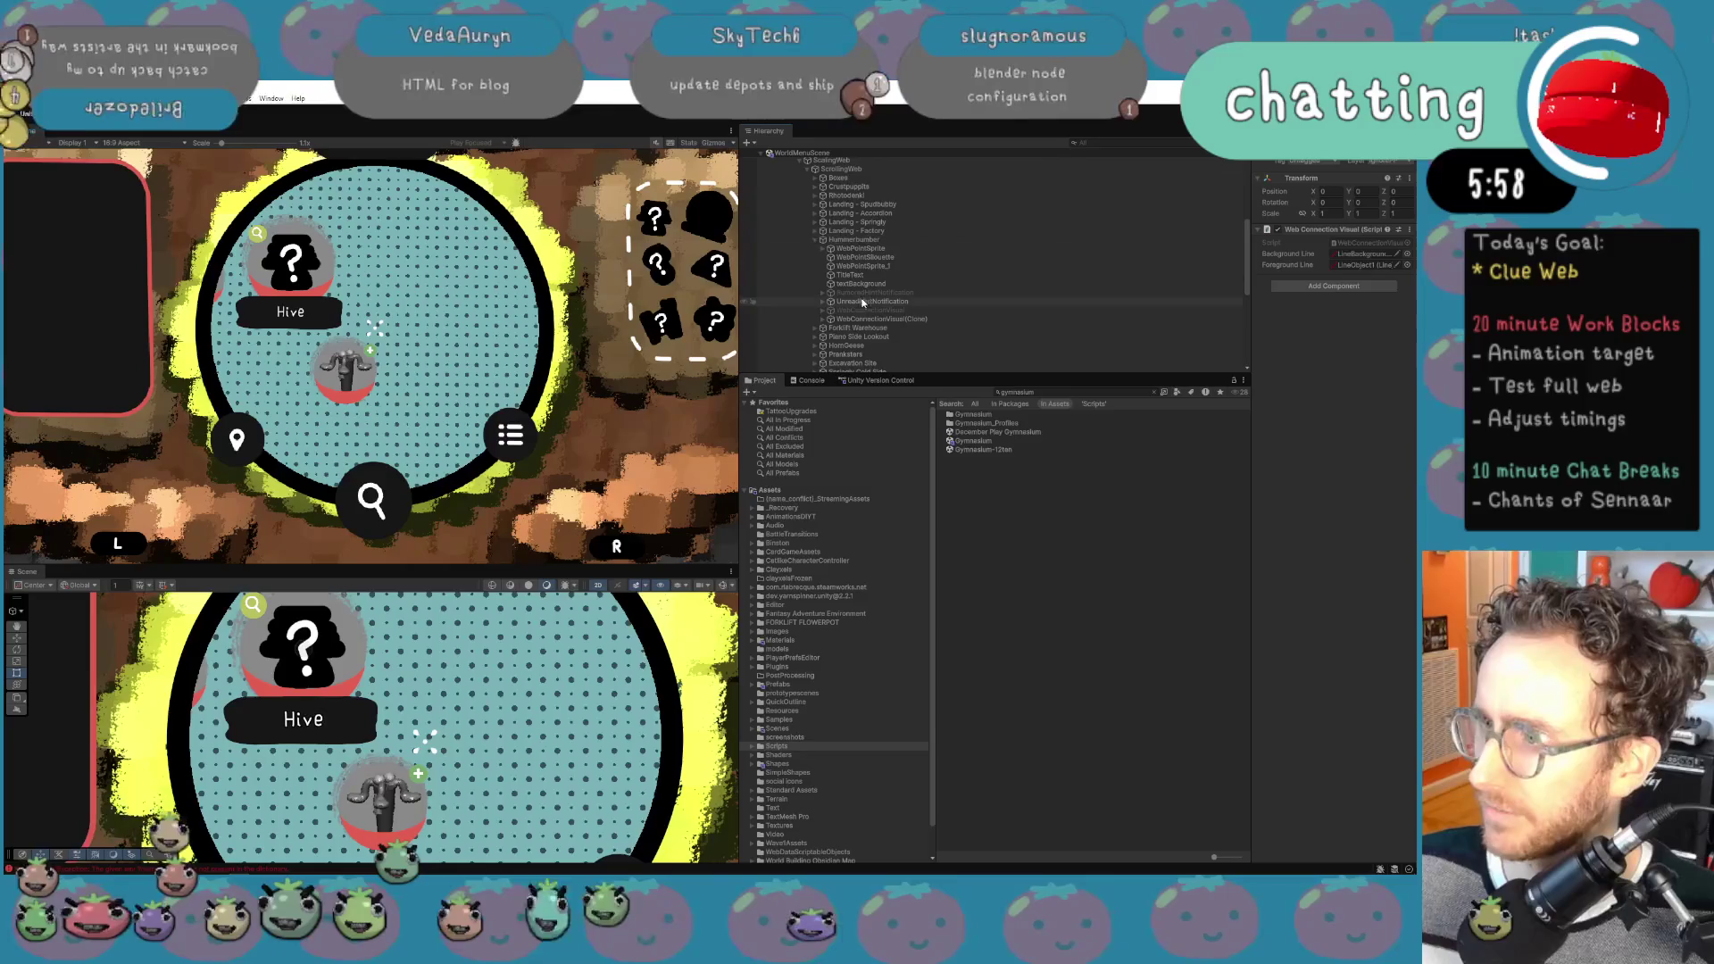
pyautogui.doubleClick(871, 320)
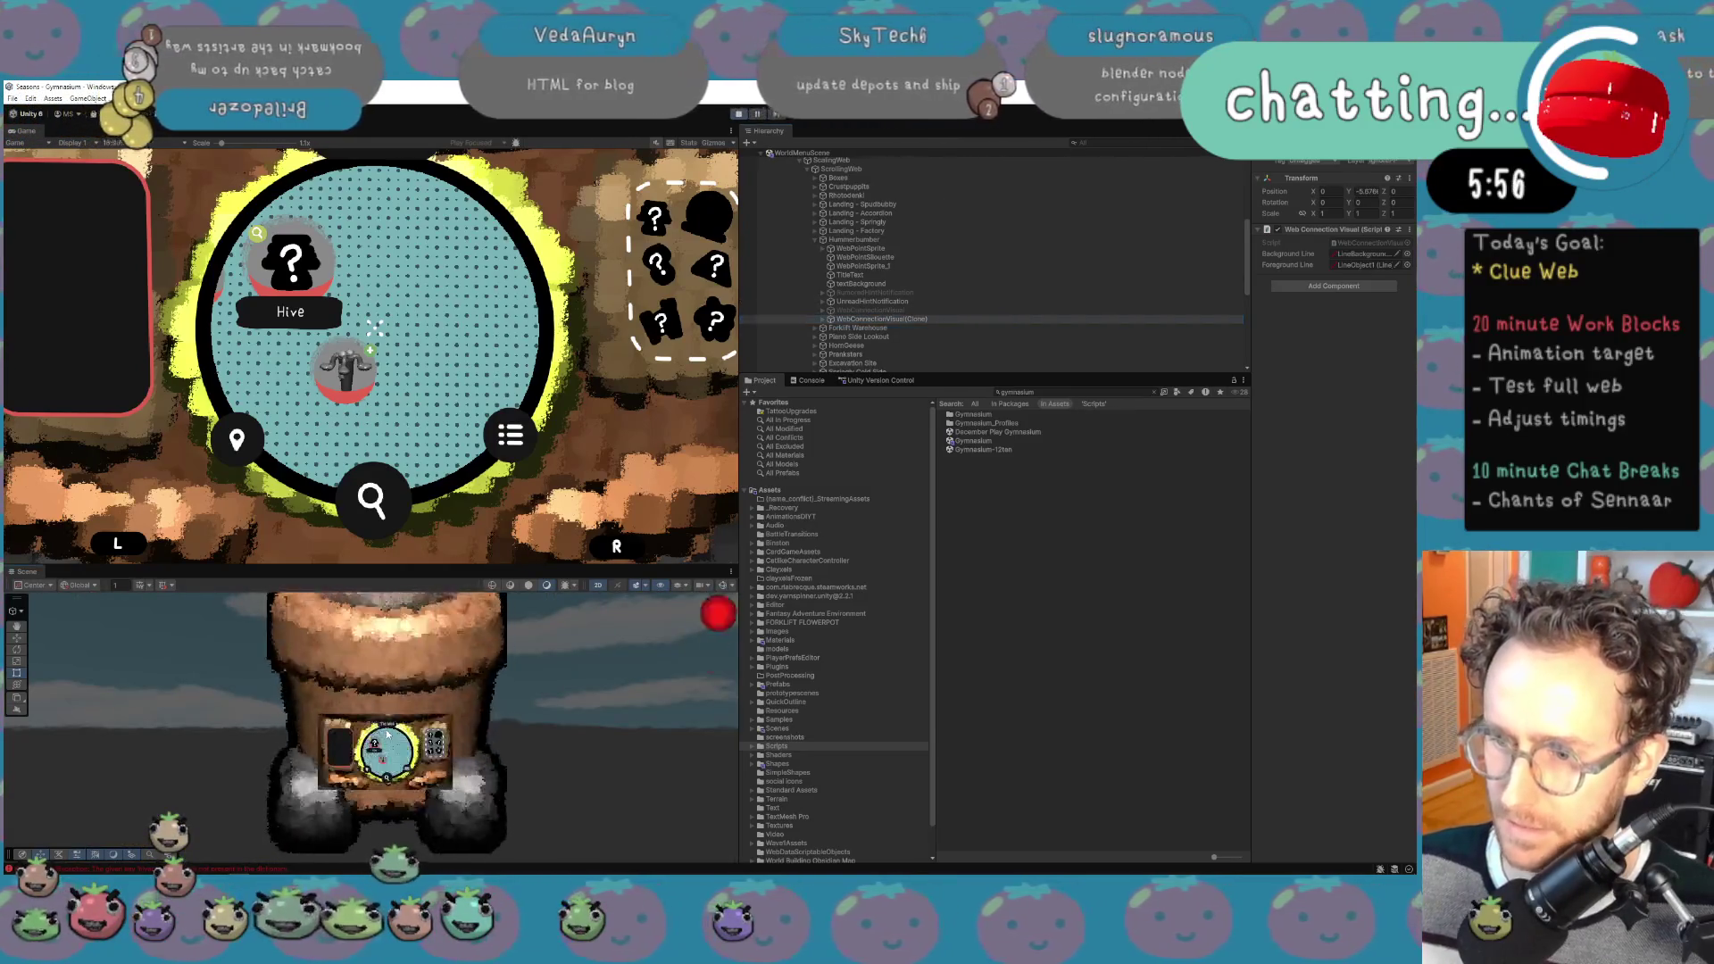
pyautogui.press('f')
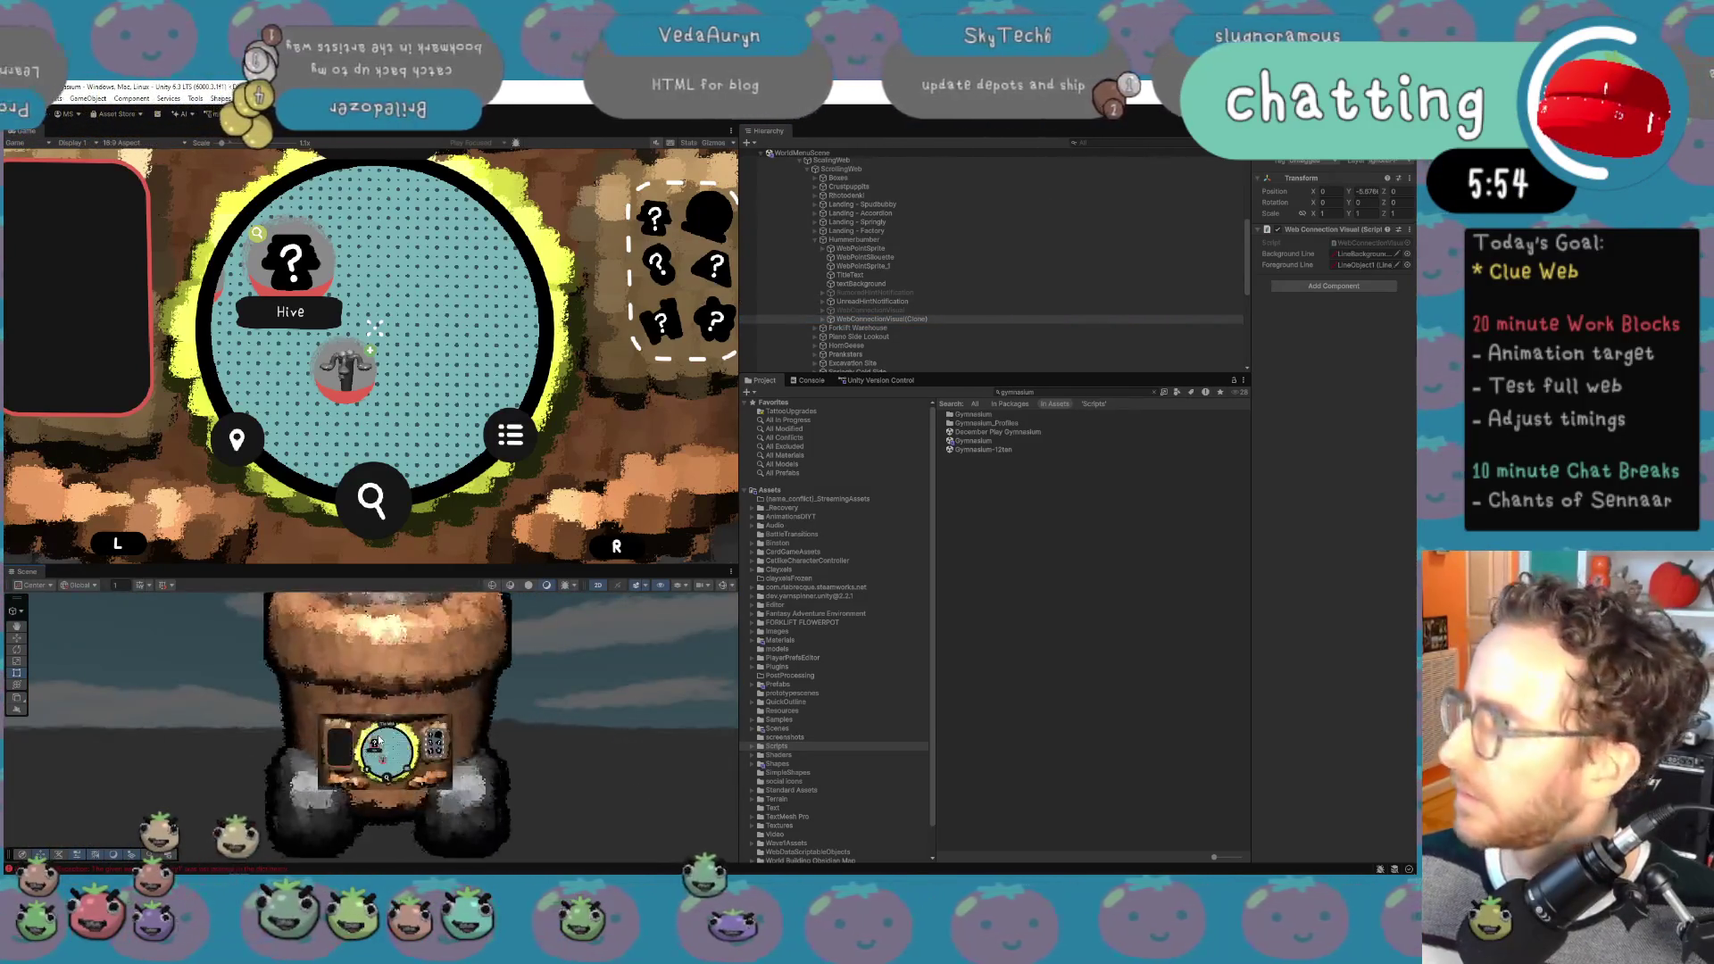
pyautogui.moveTo(1352, 191); pyautogui.dragTo(1210, 190)
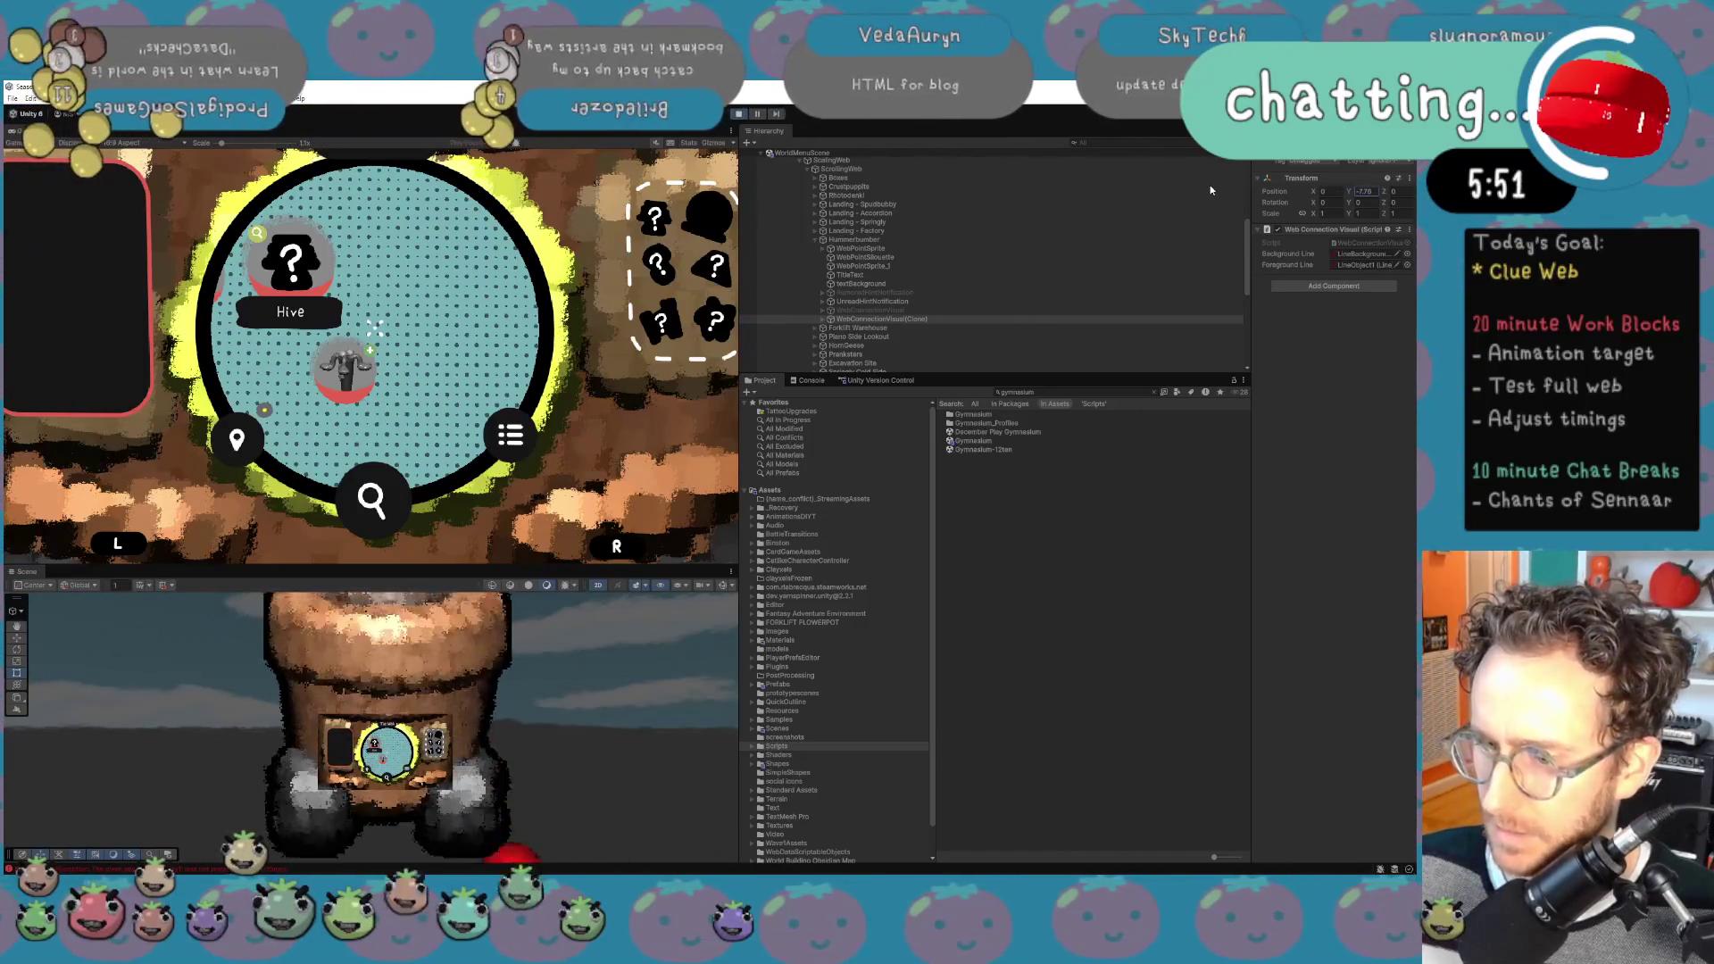
pyautogui.doubleClick(1365, 191)
pyautogui.write('0')
pyautogui.press('Return')
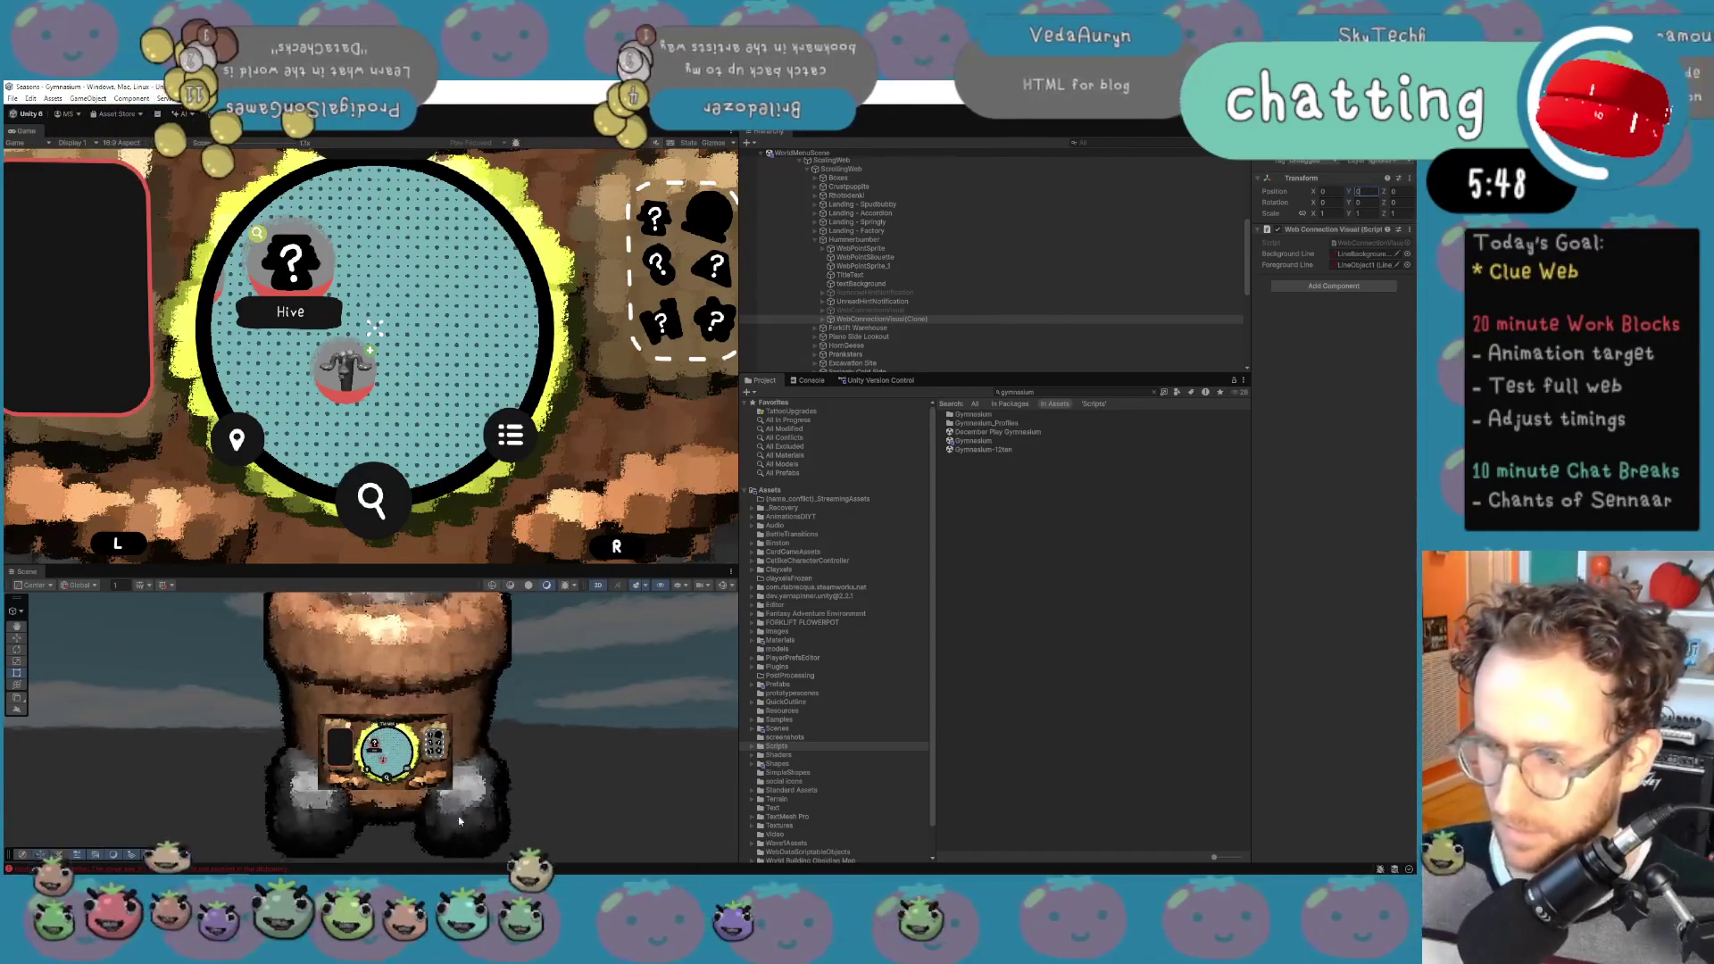
pyautogui.press('f')
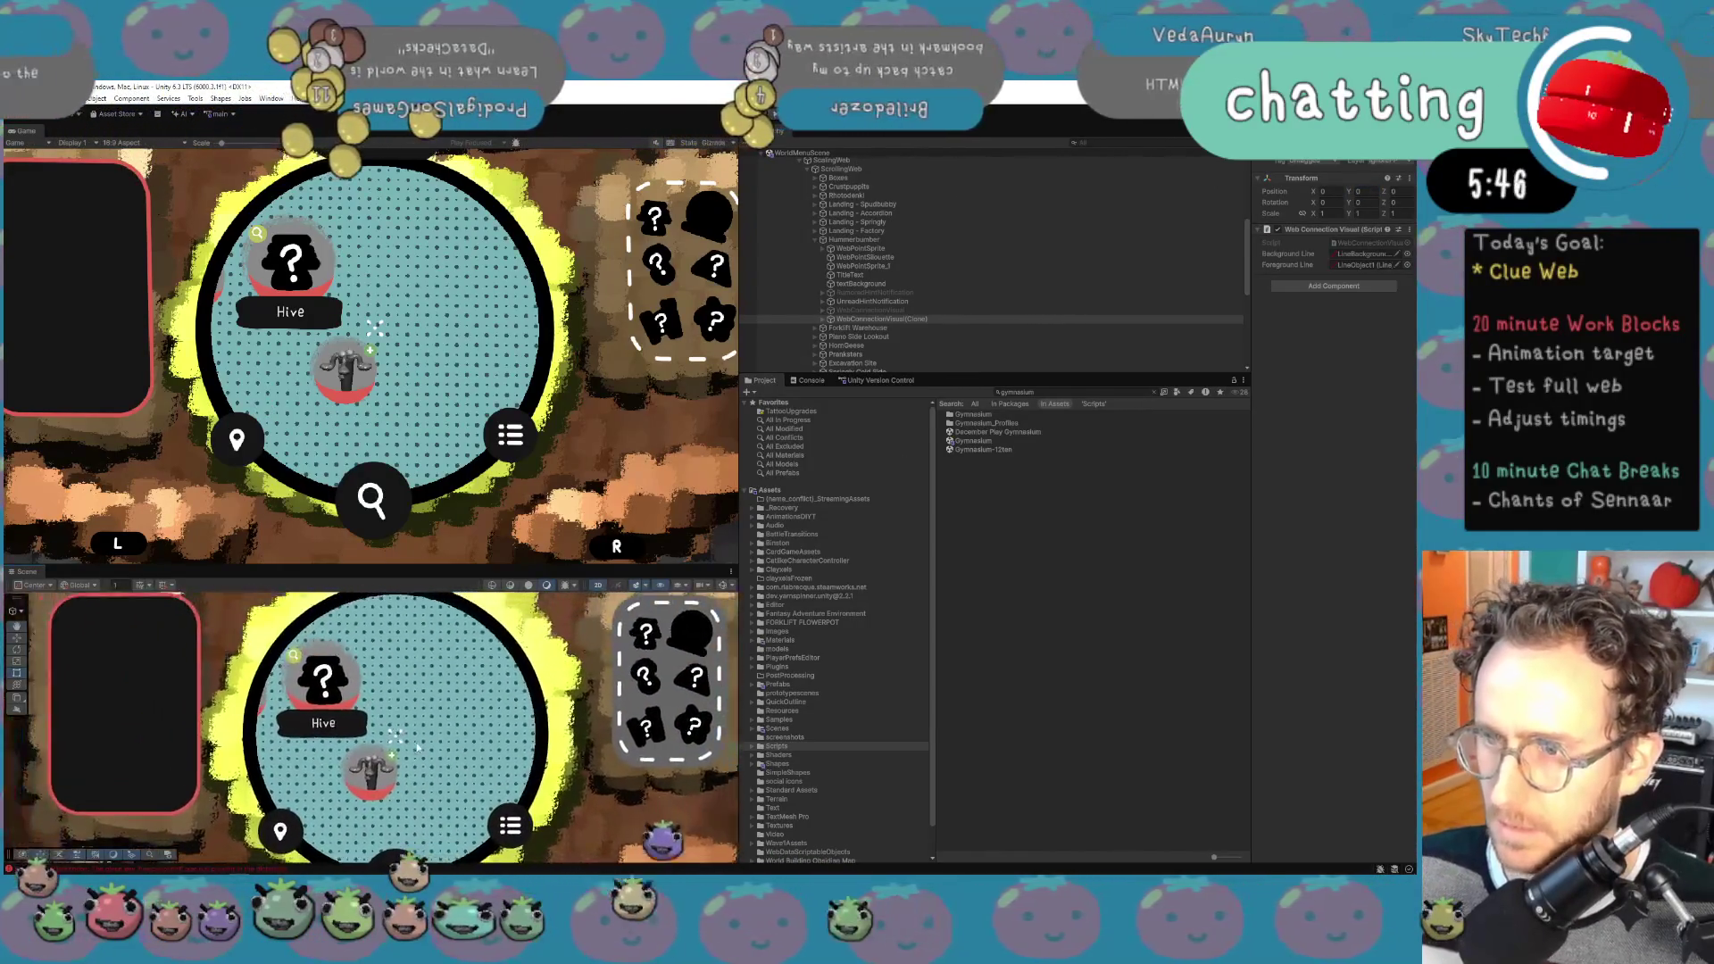
# Step: Inspect the connection's background line and nested yellow dashed line, framing the background line
pyautogui.click(855, 329)
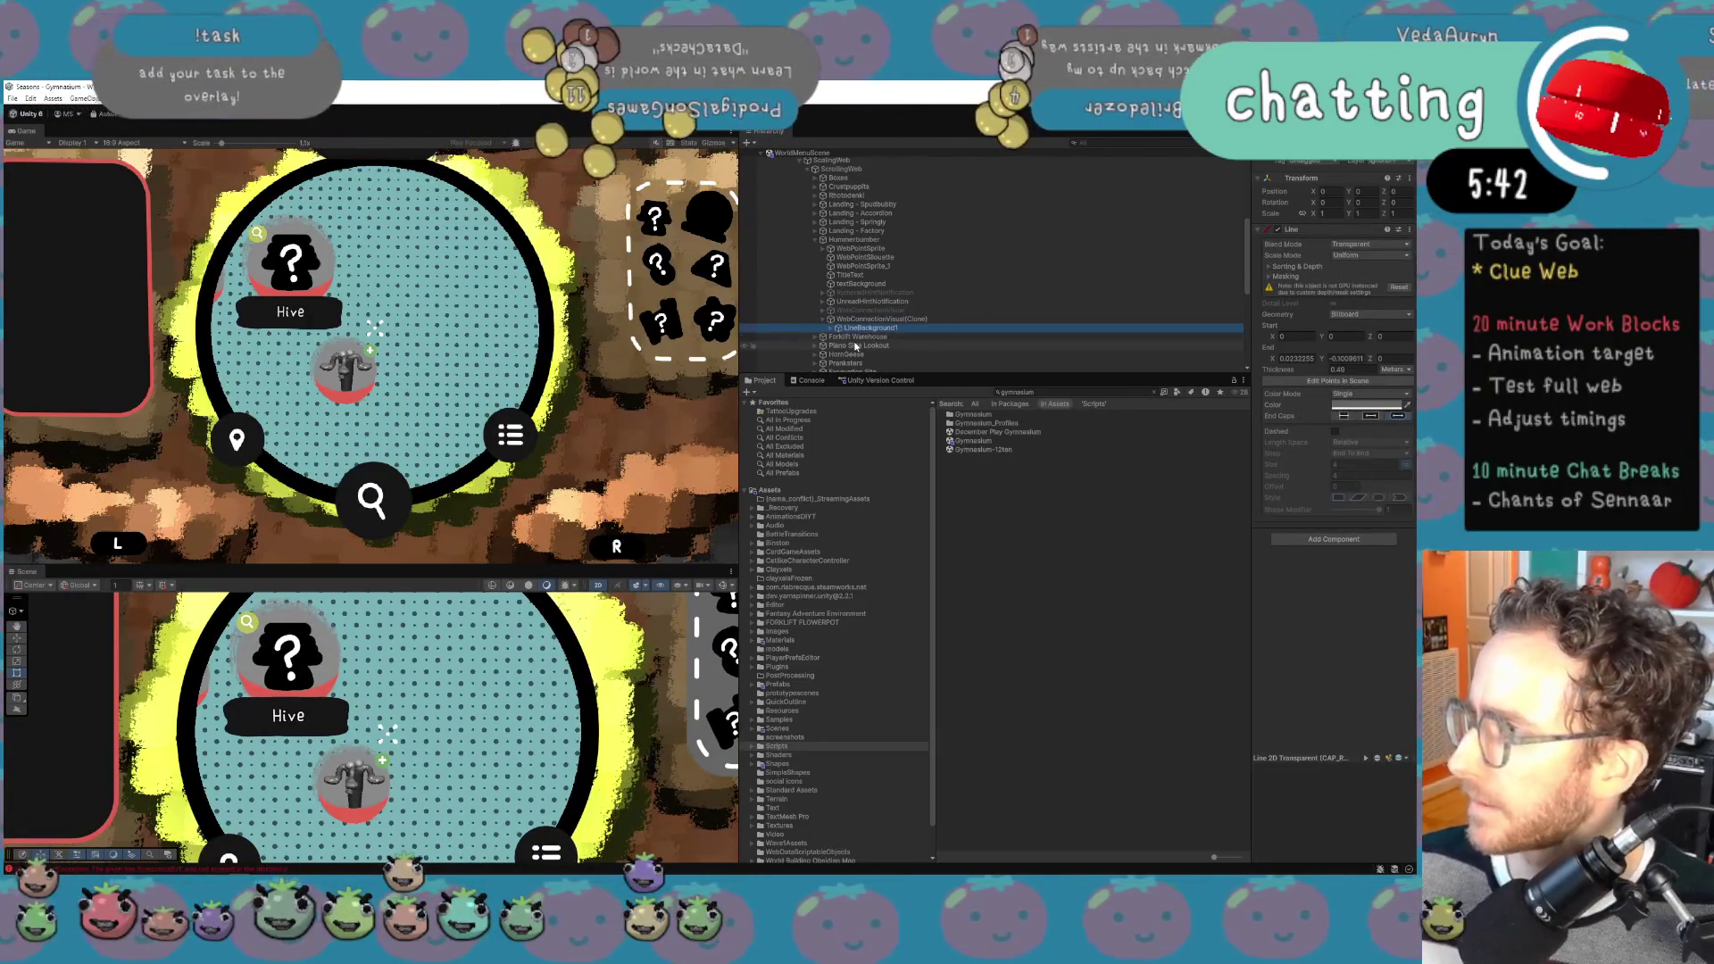
pyautogui.press('Right')
pyautogui.press('Down')
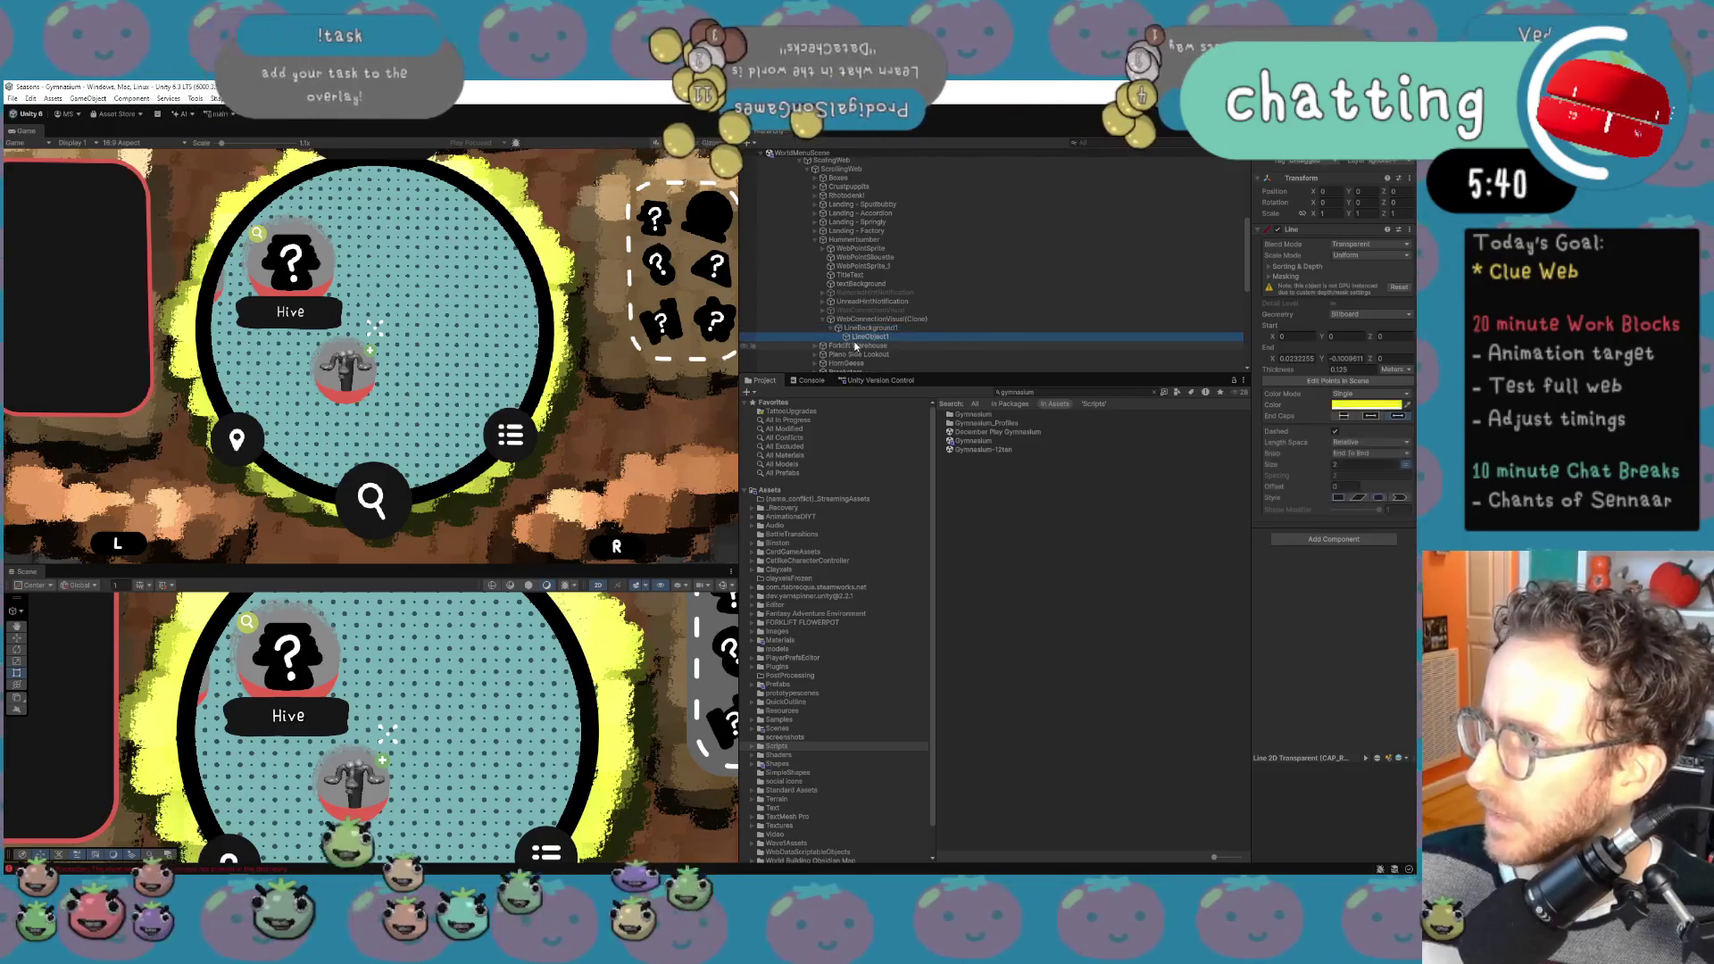
pyautogui.press('Up')
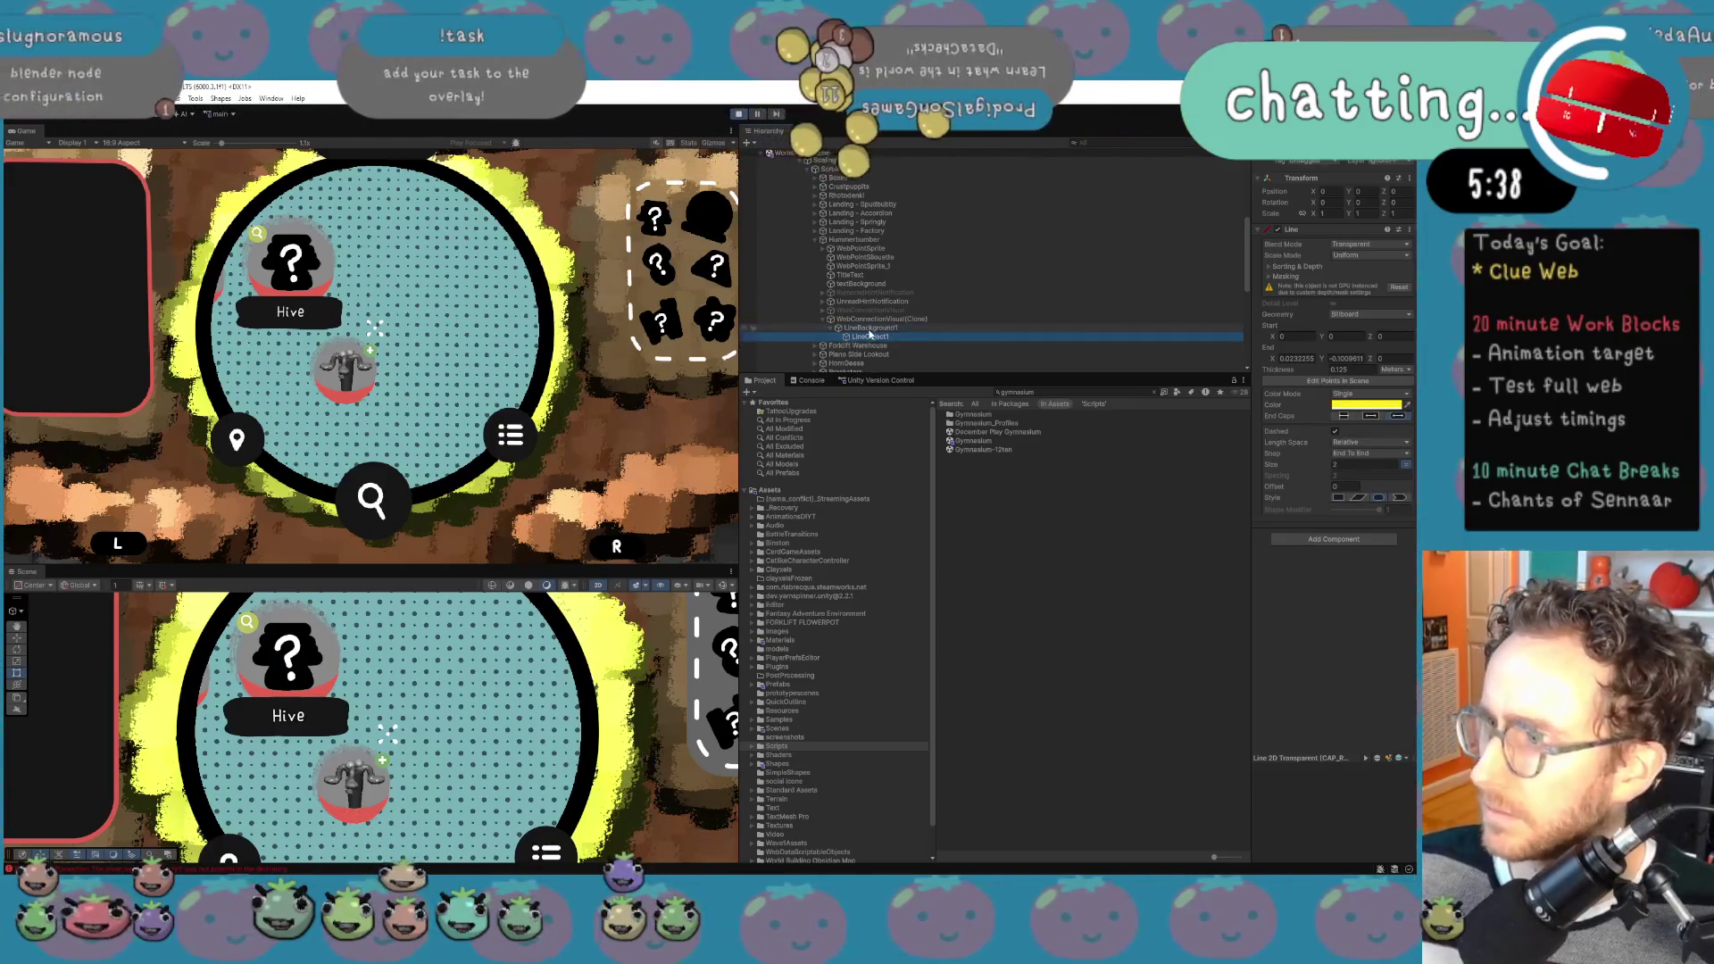
pyautogui.press('f')
pyautogui.scroll(-10, 484, 714)
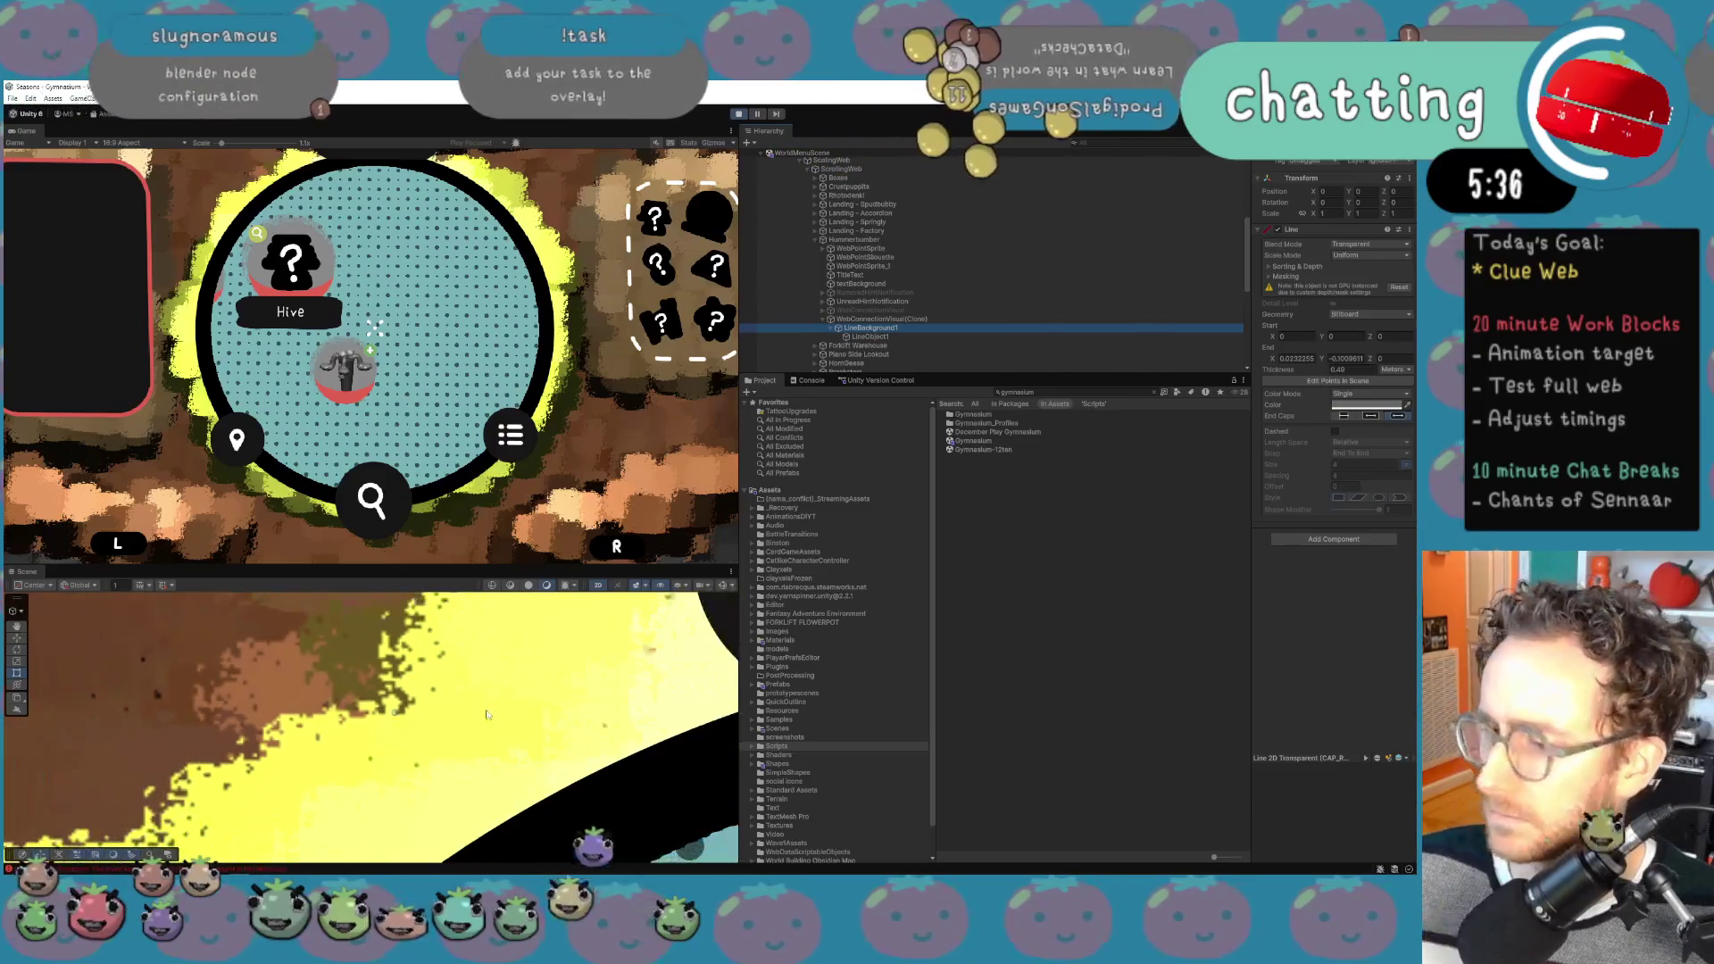
# Step: Set the connection line's End Y to -3.41, then drag it to -1.96
pyautogui.click(857, 318)
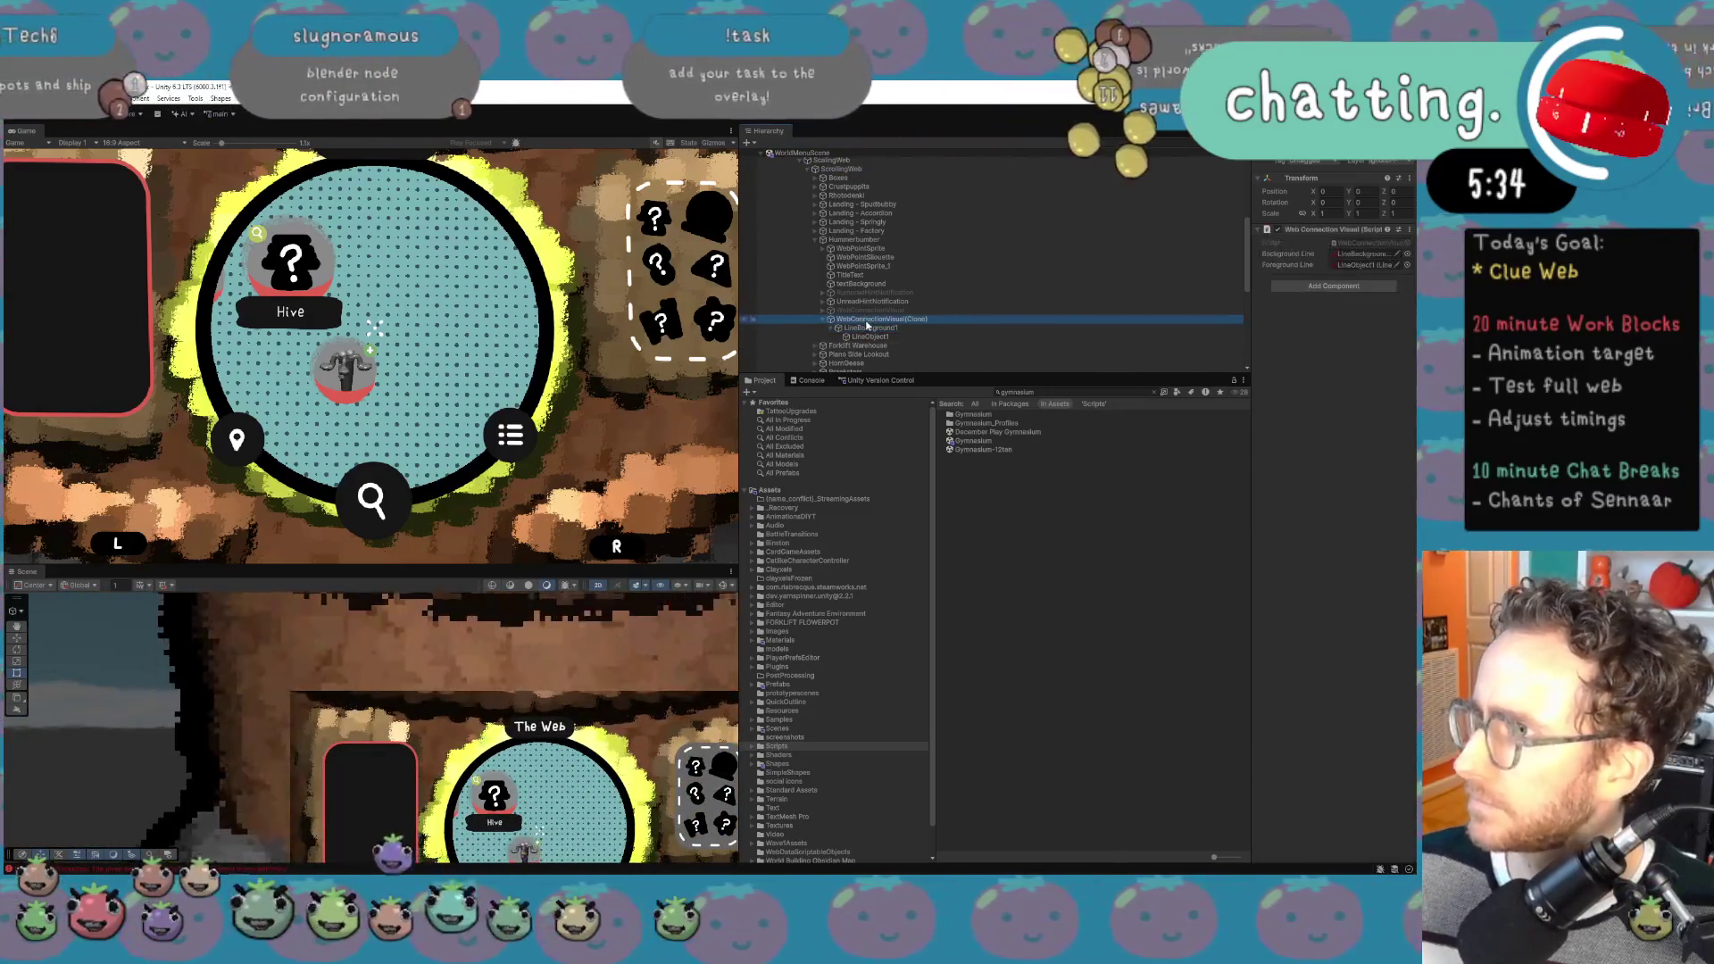
pyautogui.click(864, 238)
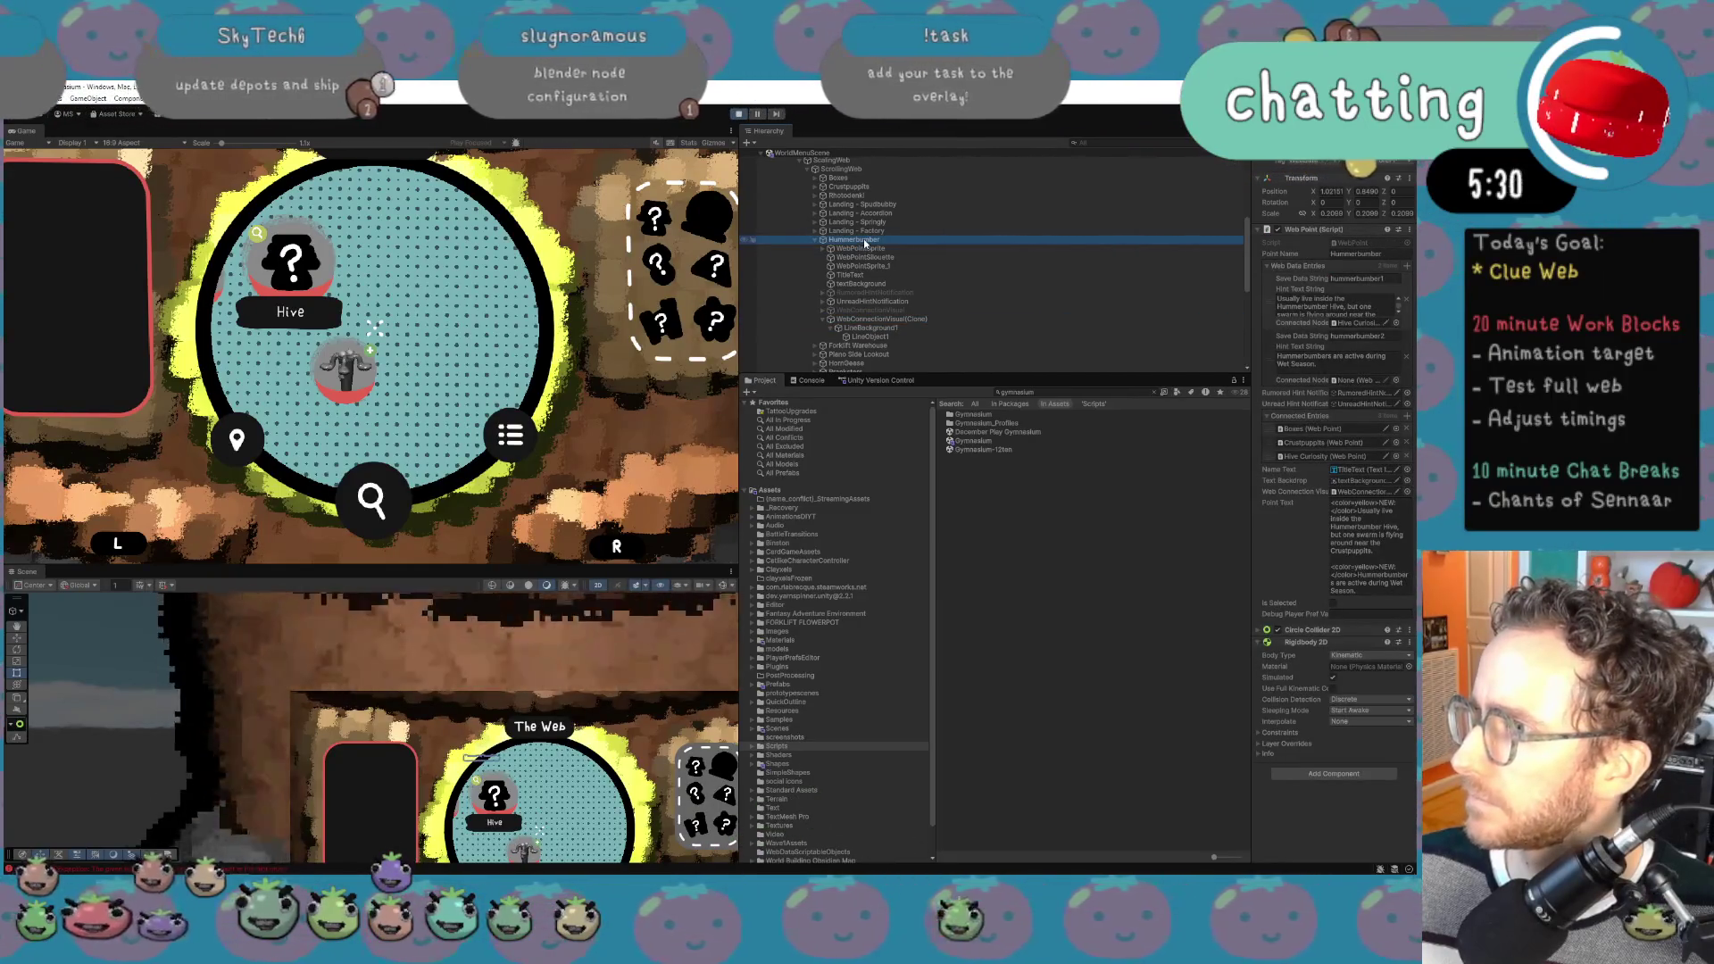
pyautogui.click(875, 321)
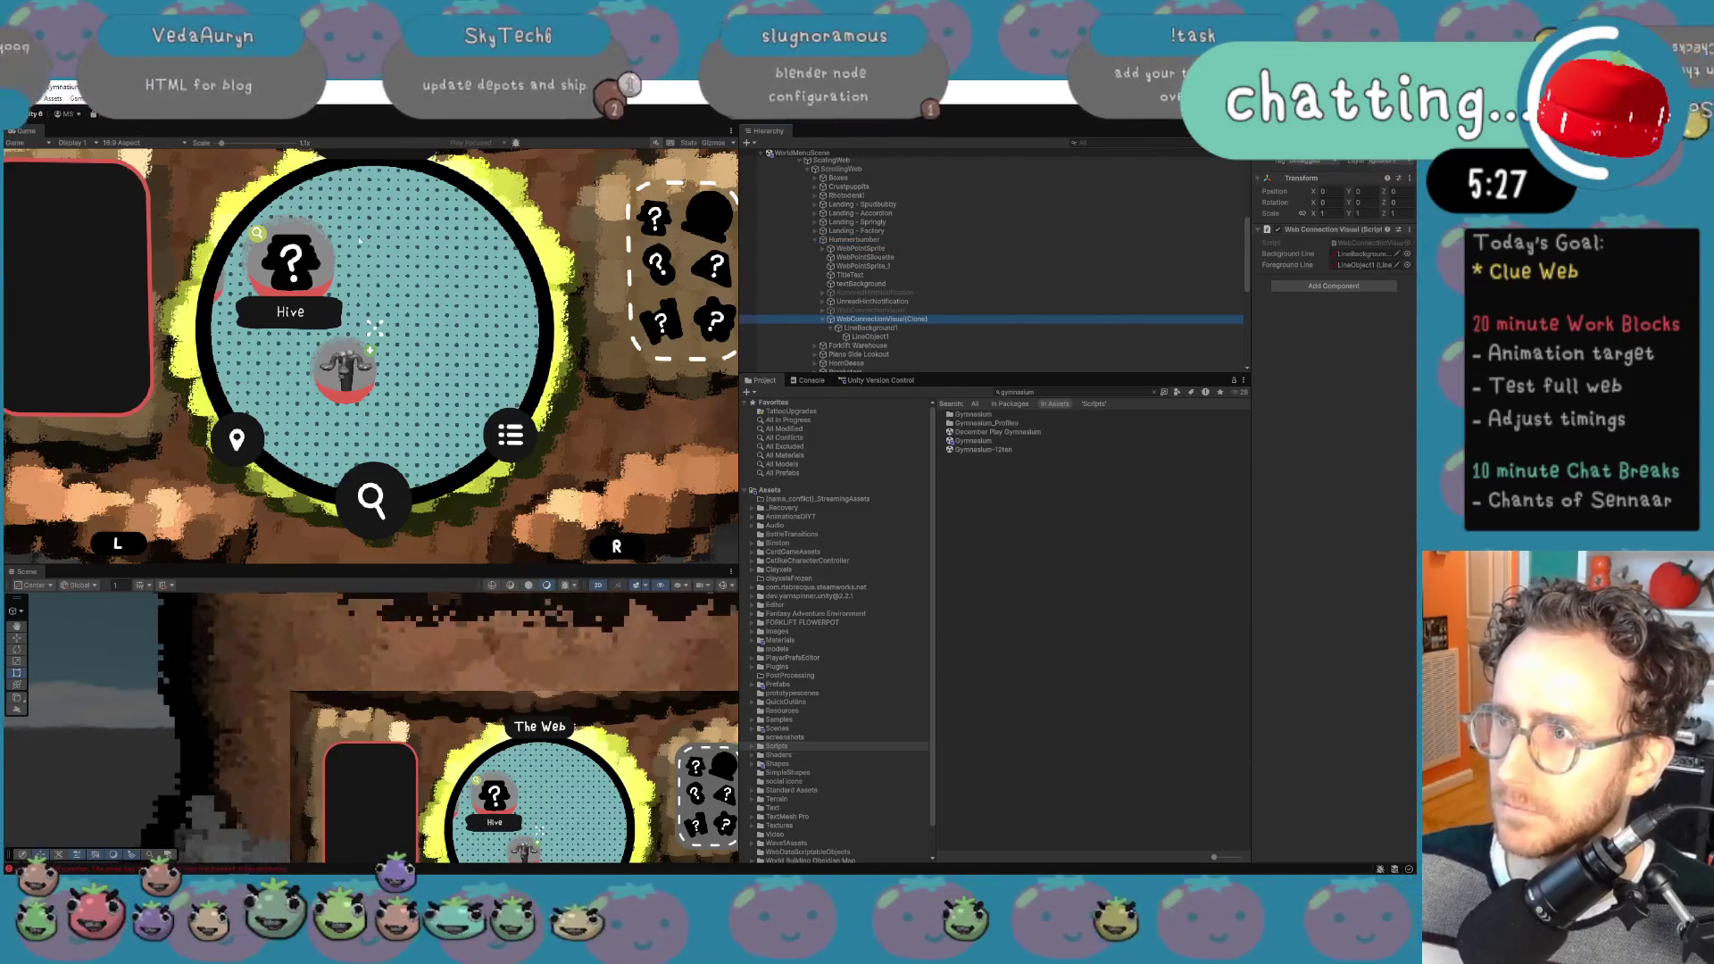
pyautogui.scroll(2, 604, 810)
pyautogui.scroll(4, 604, 809)
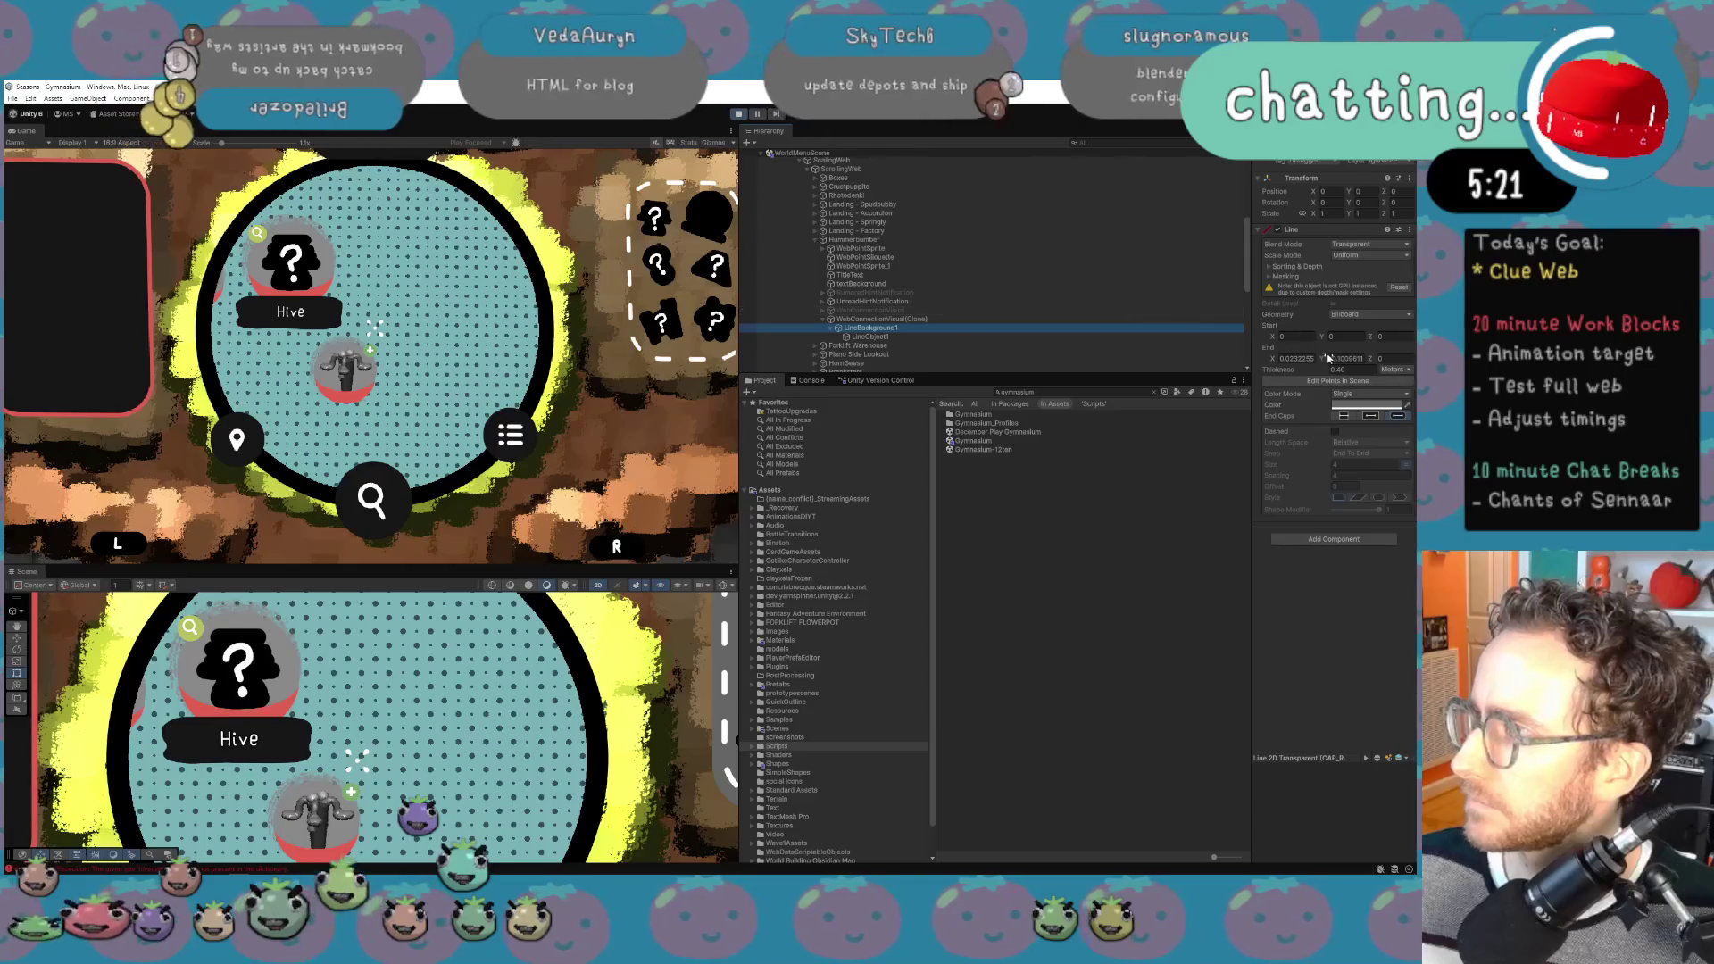
pyautogui.write('-3.41')
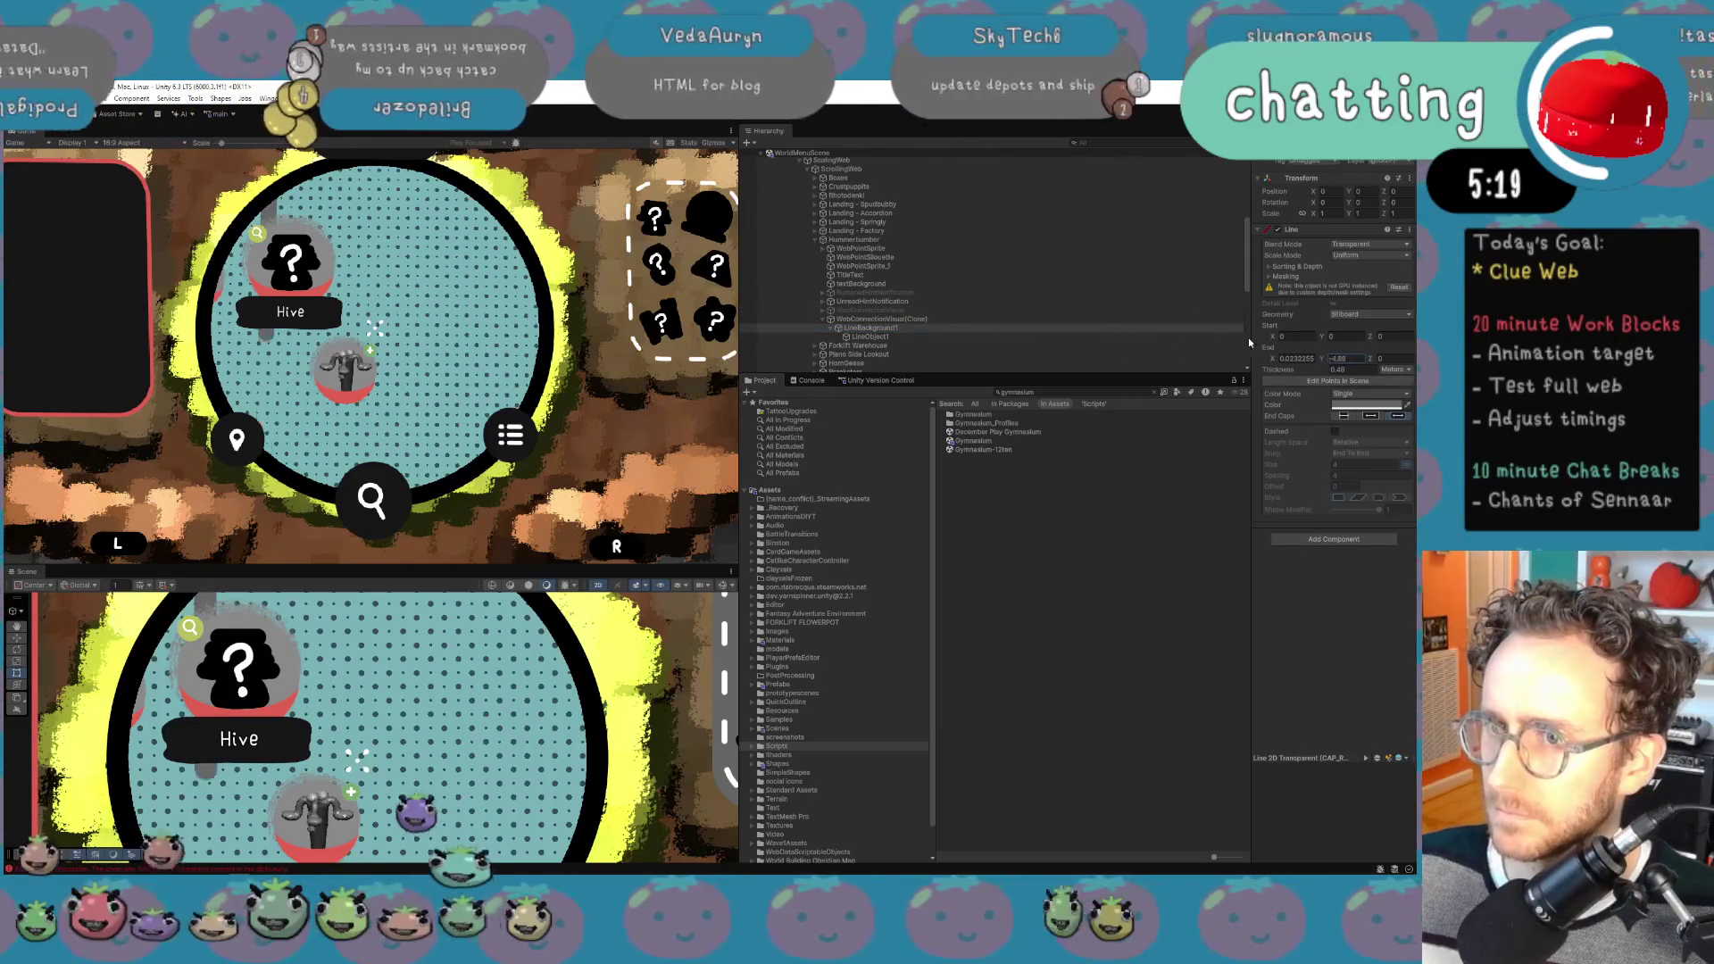
pyautogui.moveTo(1272, 346)
pyautogui.mouseDown()
pyautogui.moveTo(1296, 348)
pyautogui.moveTo(1155, 454)
pyautogui.mouseUp()
pyautogui.click(409, 674)
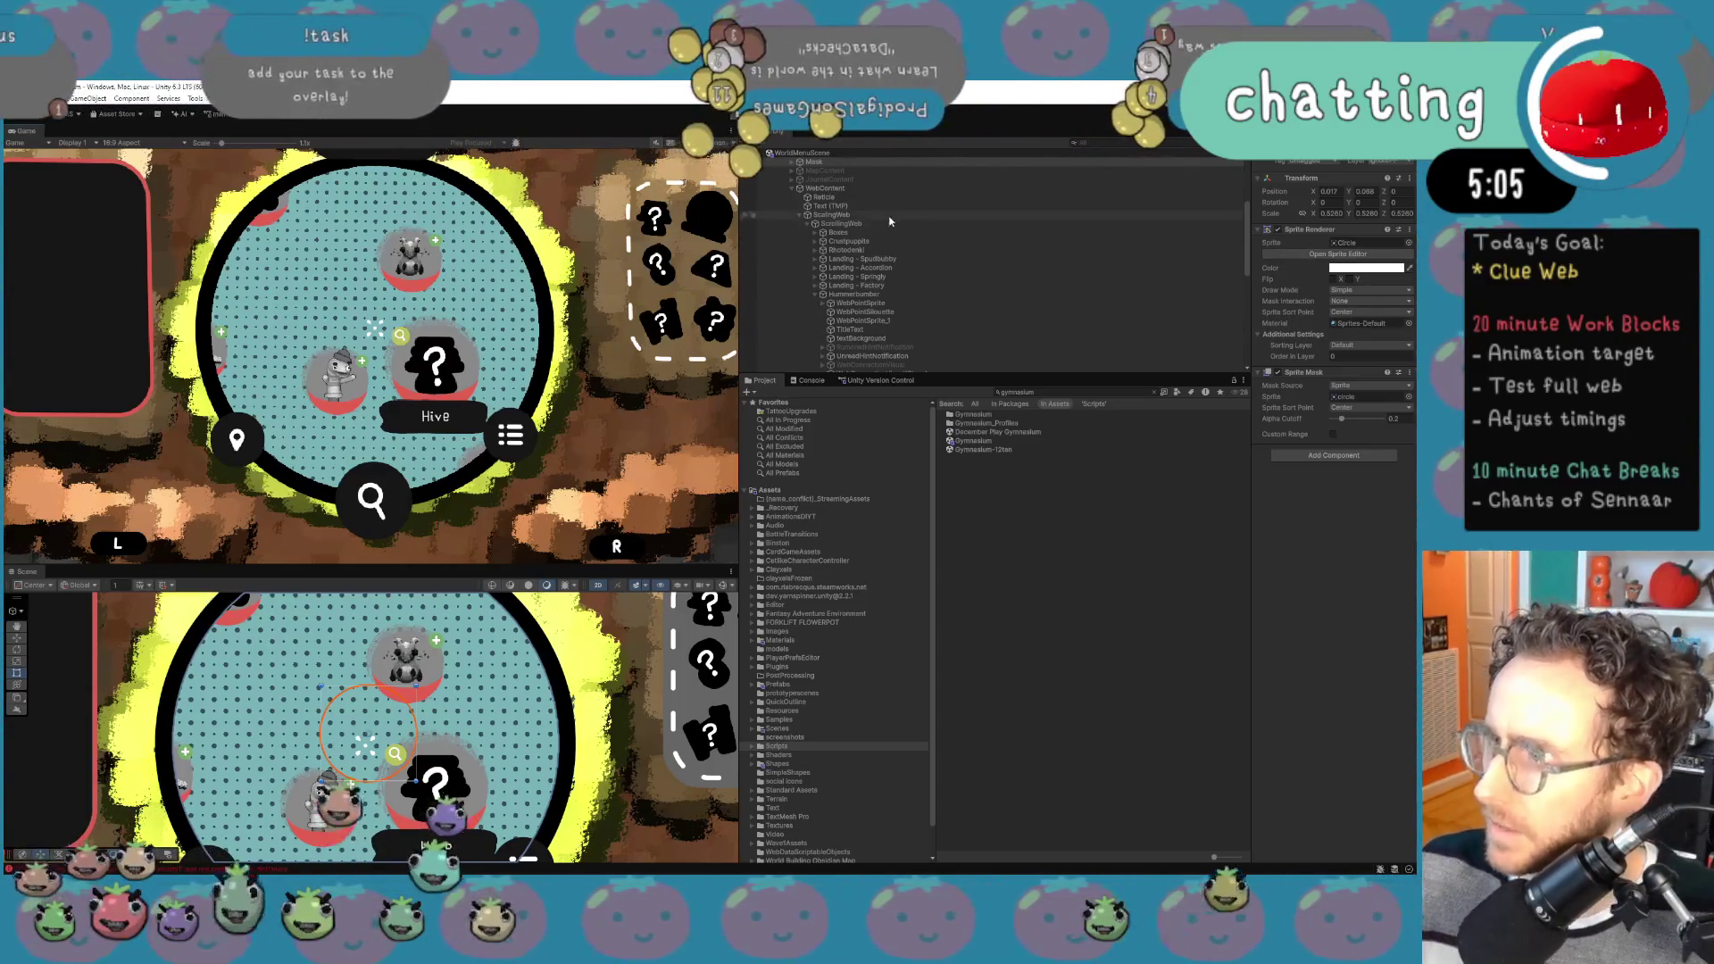
# Step: Browse the Hummerbumber web point's children, including the rumored-hint sprite and foreground line
pyautogui.click(883, 293)
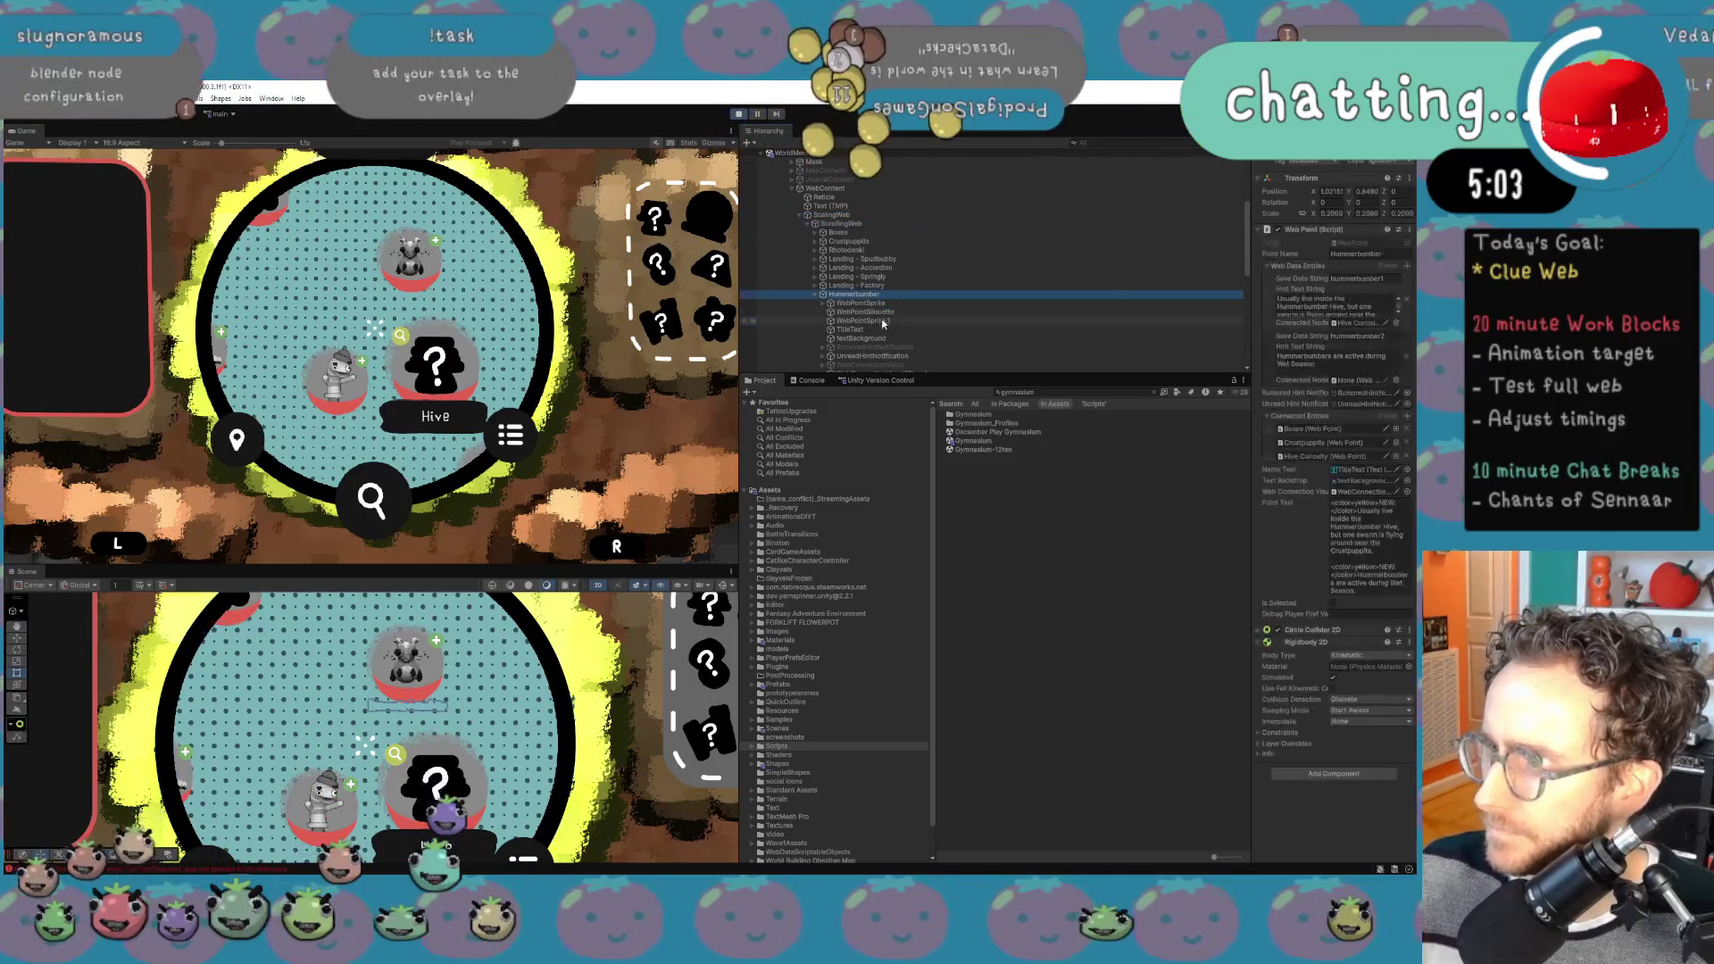
pyautogui.click(881, 330)
pyautogui.click(881, 346)
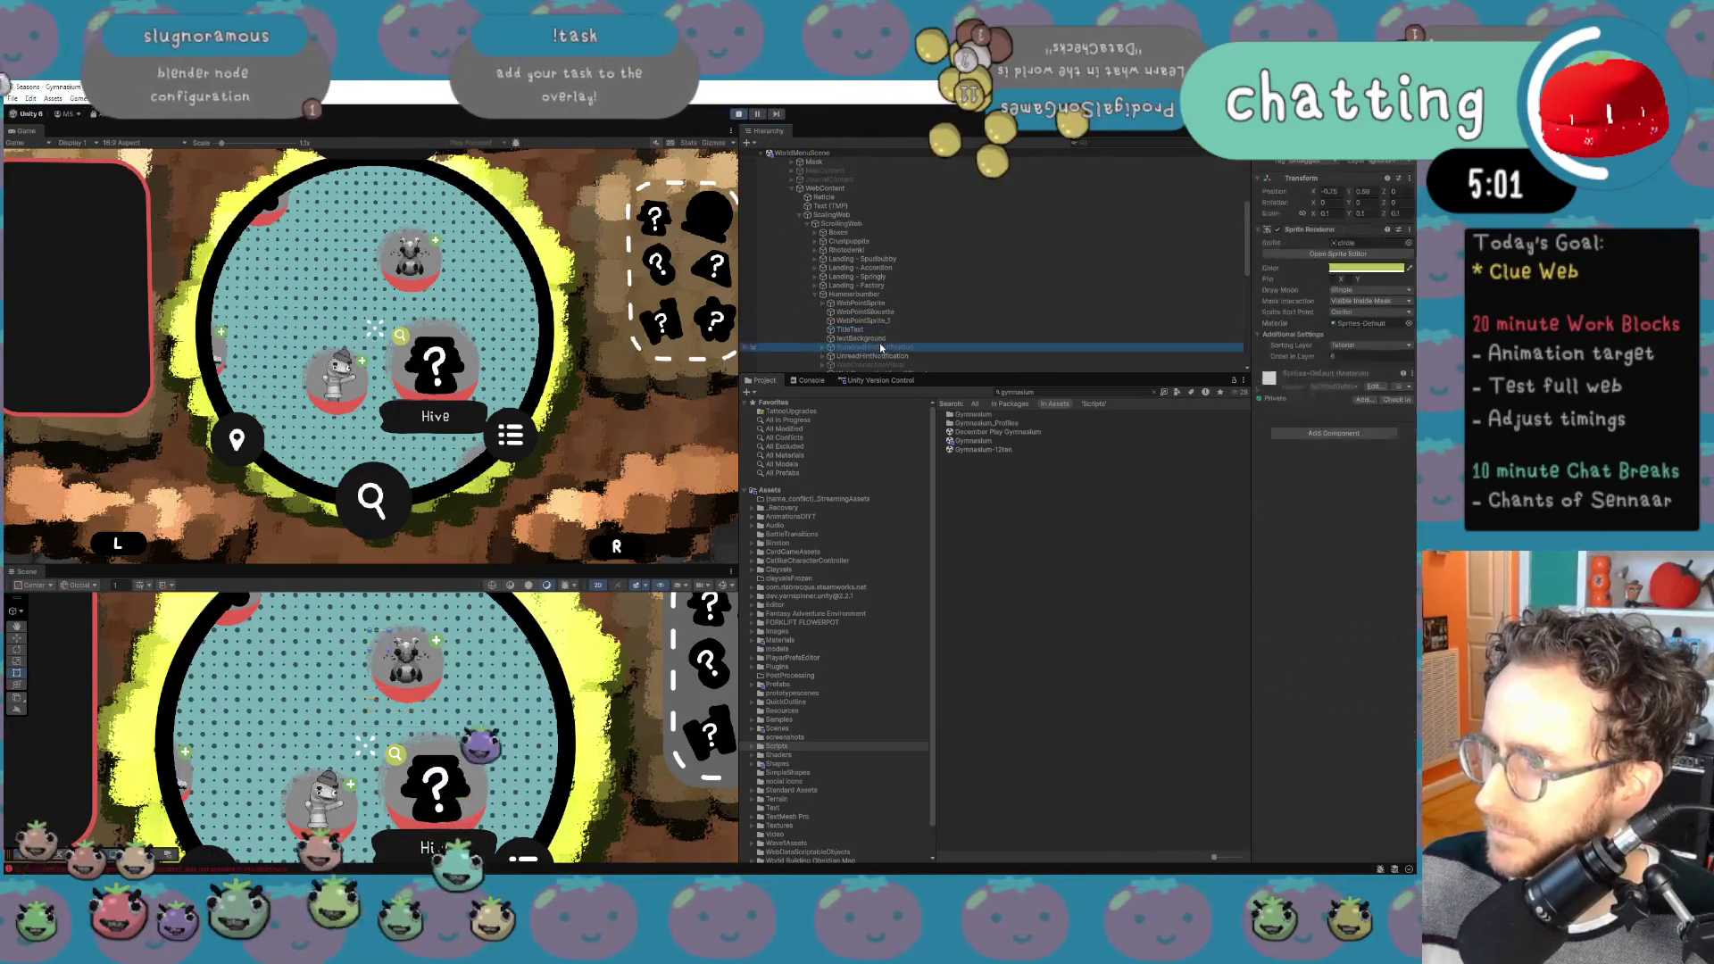
pyautogui.scroll(-3, 884, 335)
pyautogui.click(902, 323)
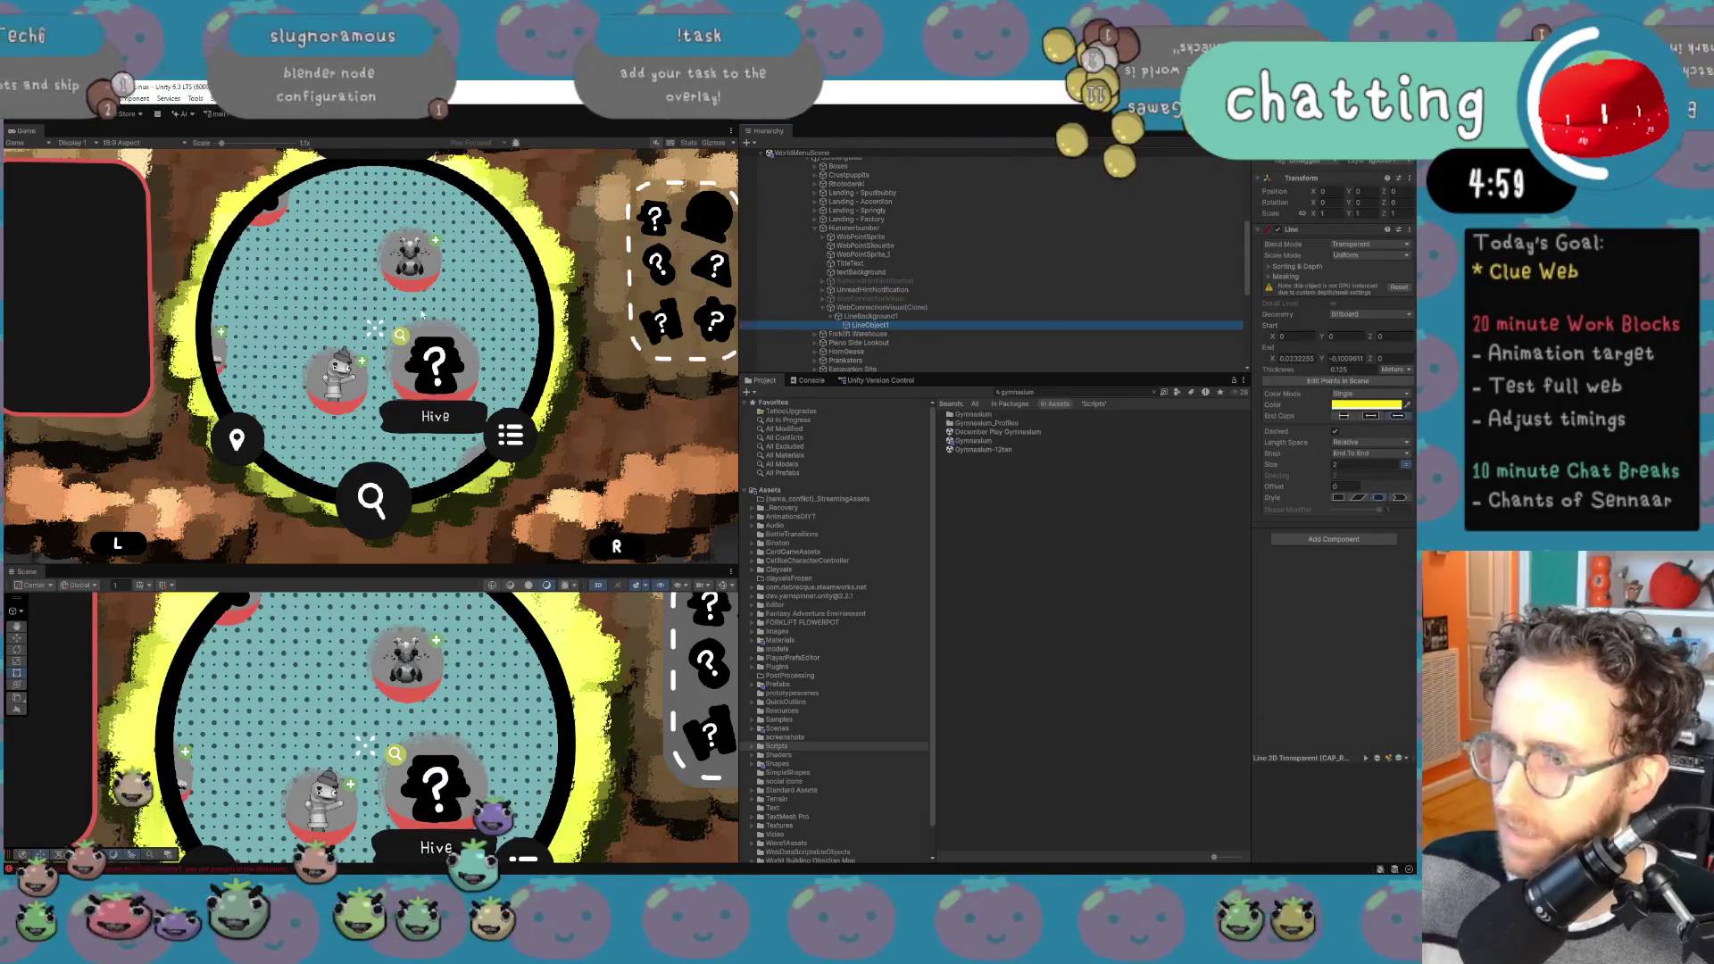
# Step: Set LineBackground1's End Y to 1.25 and End X to 0.48, then check the yellow line
pyautogui.click(902, 316)
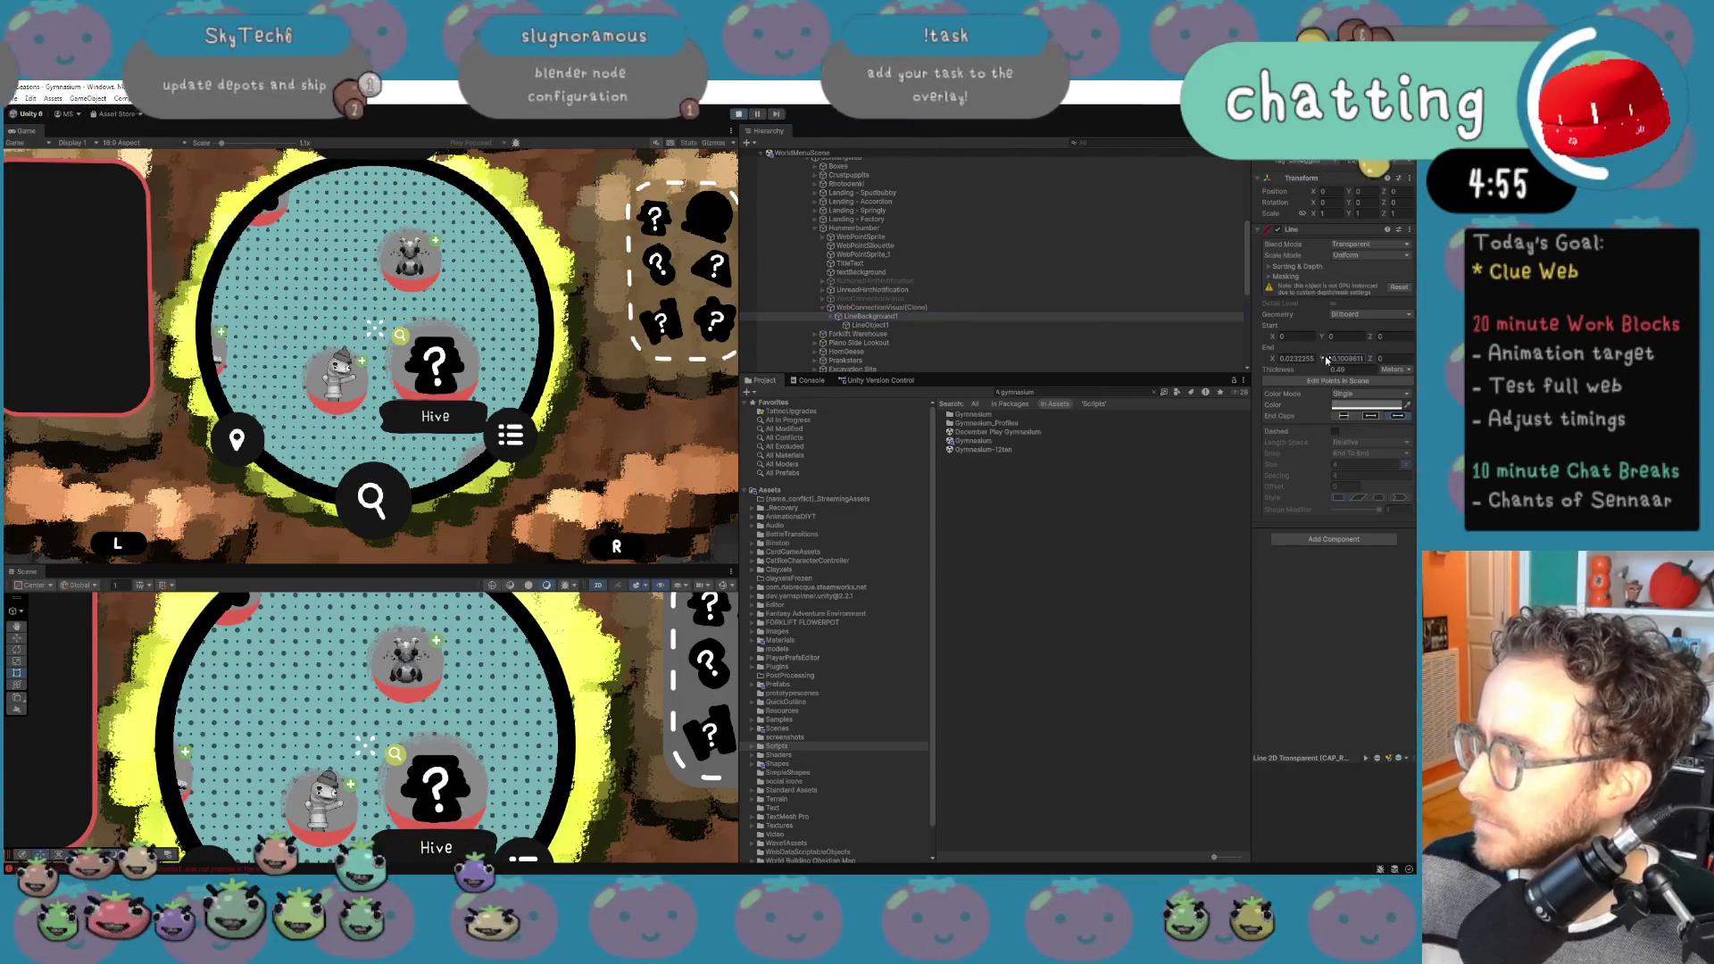
pyautogui.write('1.25')
pyautogui.write('-2.59')
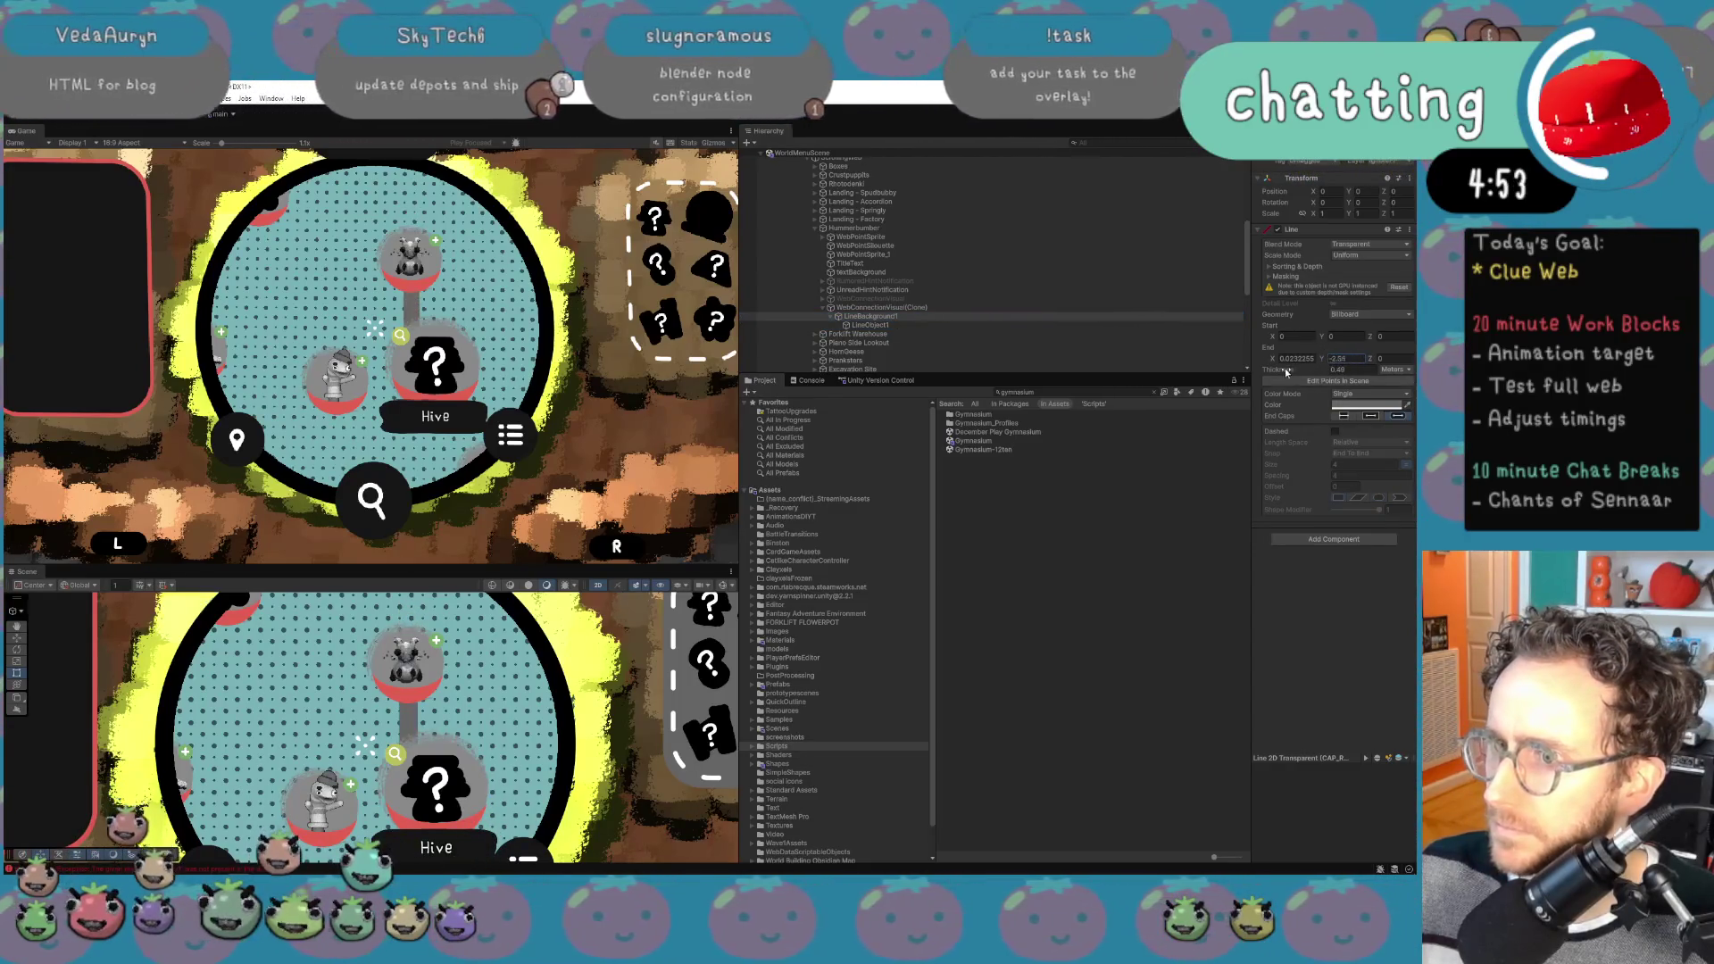
pyautogui.click(1292, 358)
pyautogui.write('0.54')
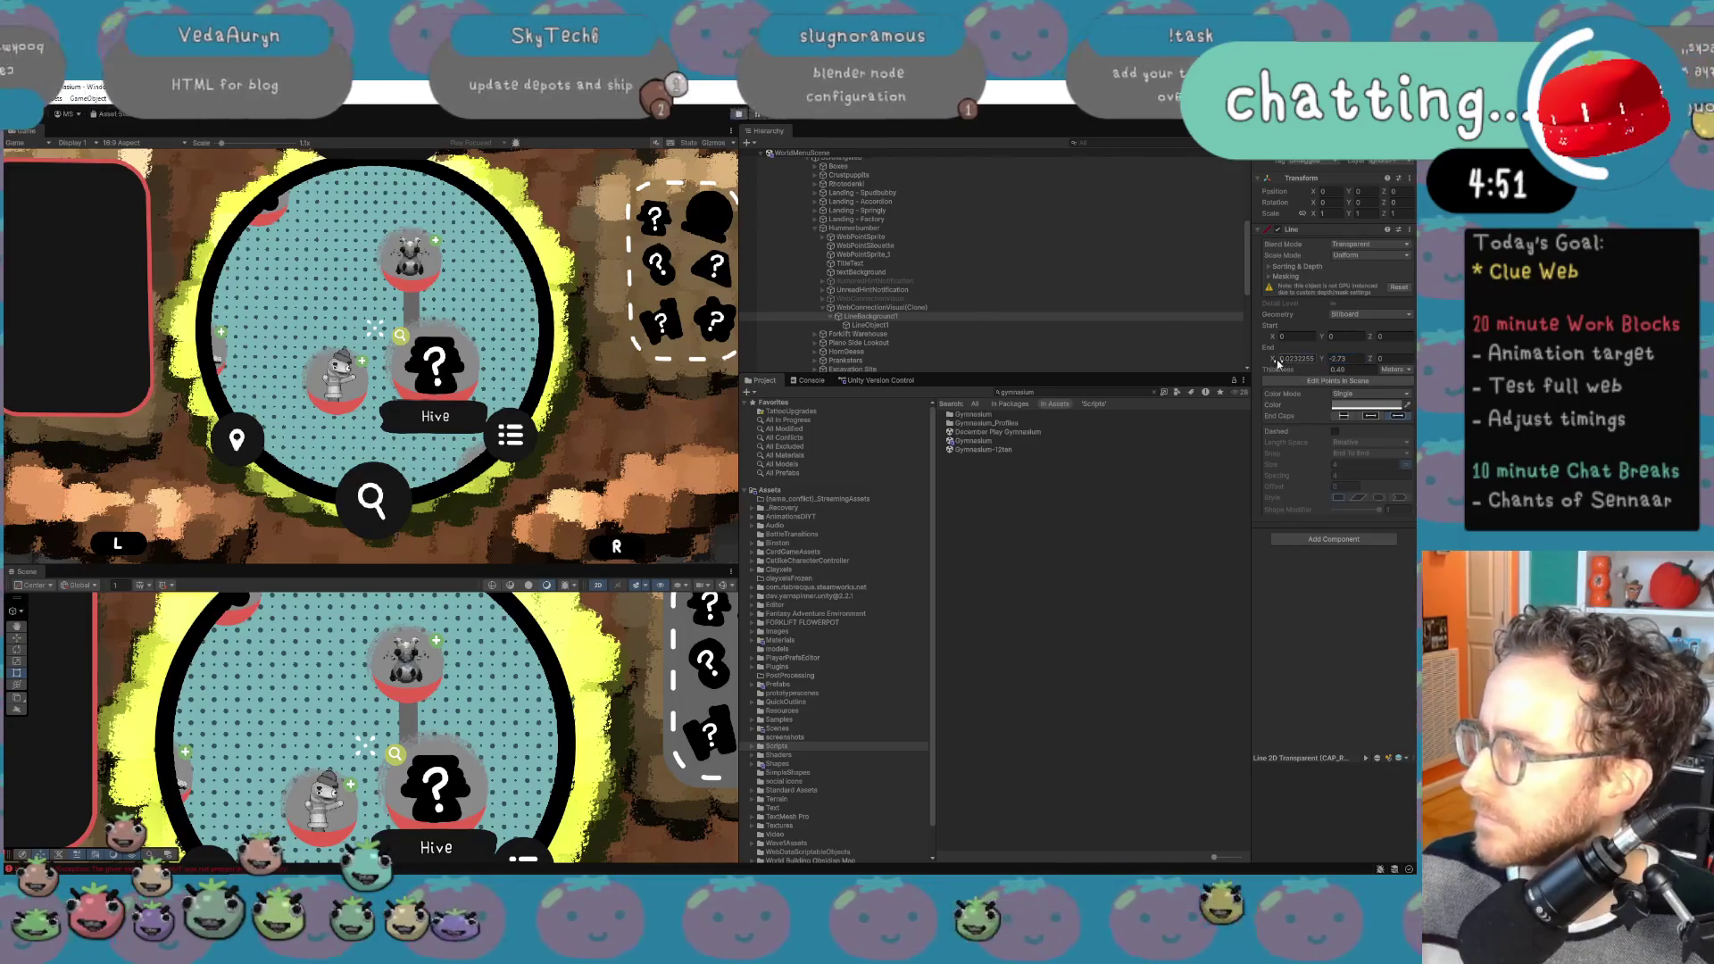
pyautogui.press('BackSpace')
pyautogui.press('BackSpace')
pyautogui.write('48')
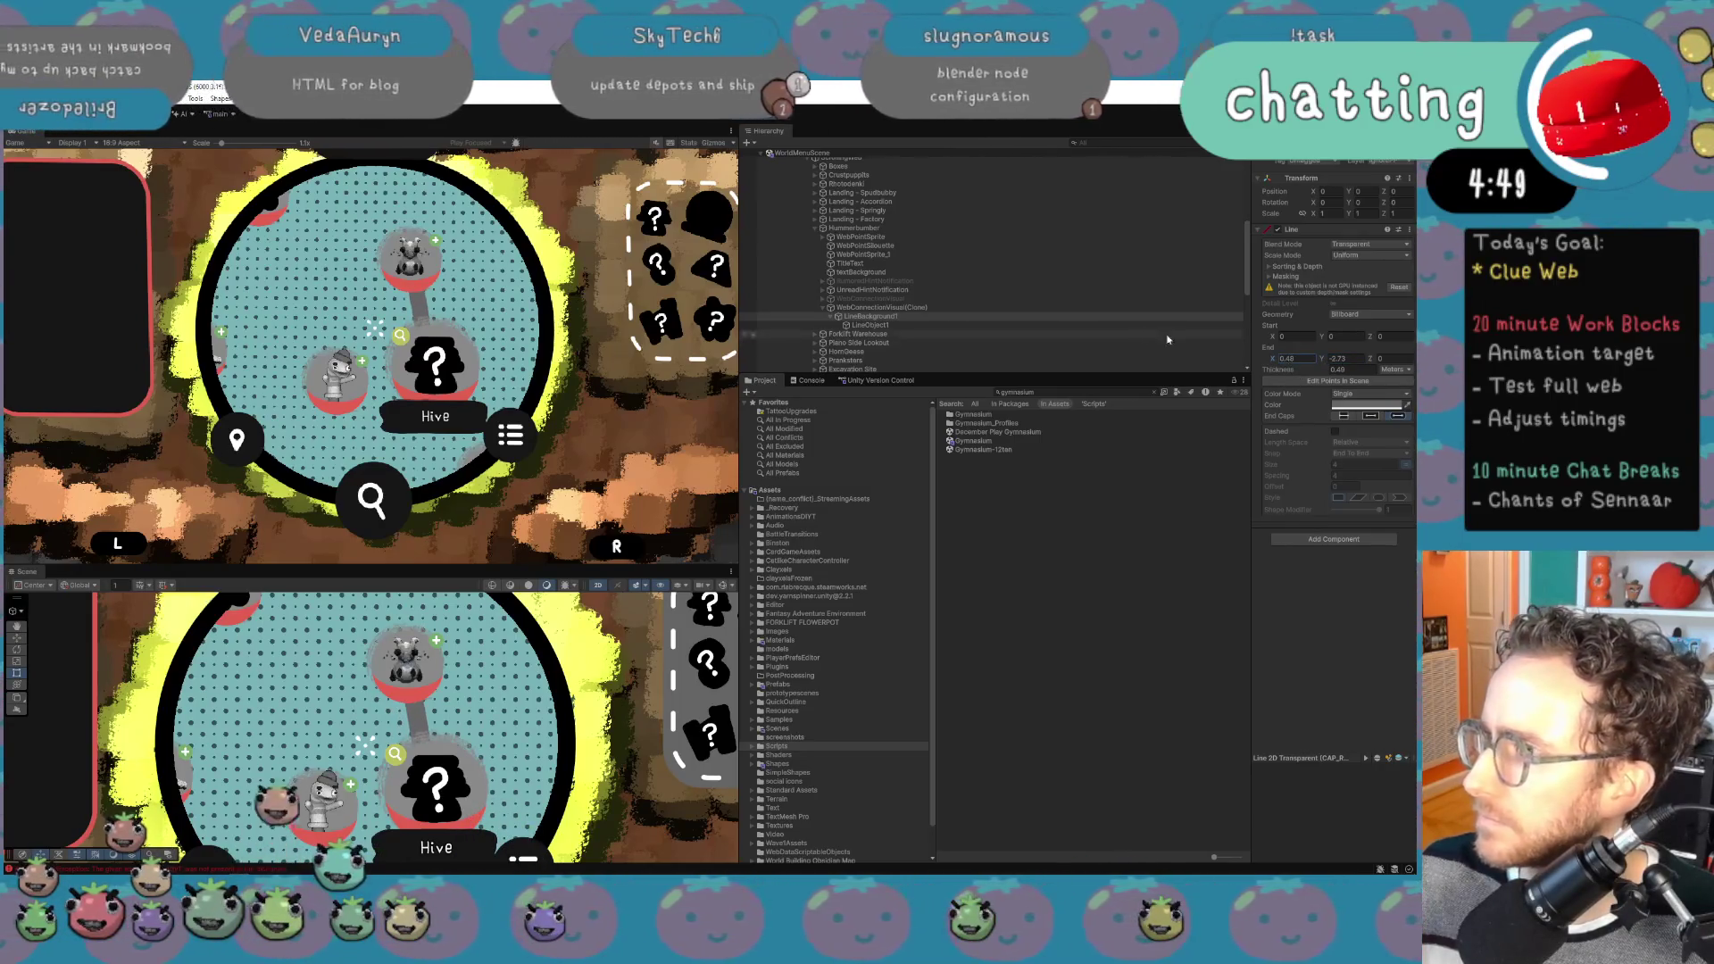
pyautogui.click(983, 324)
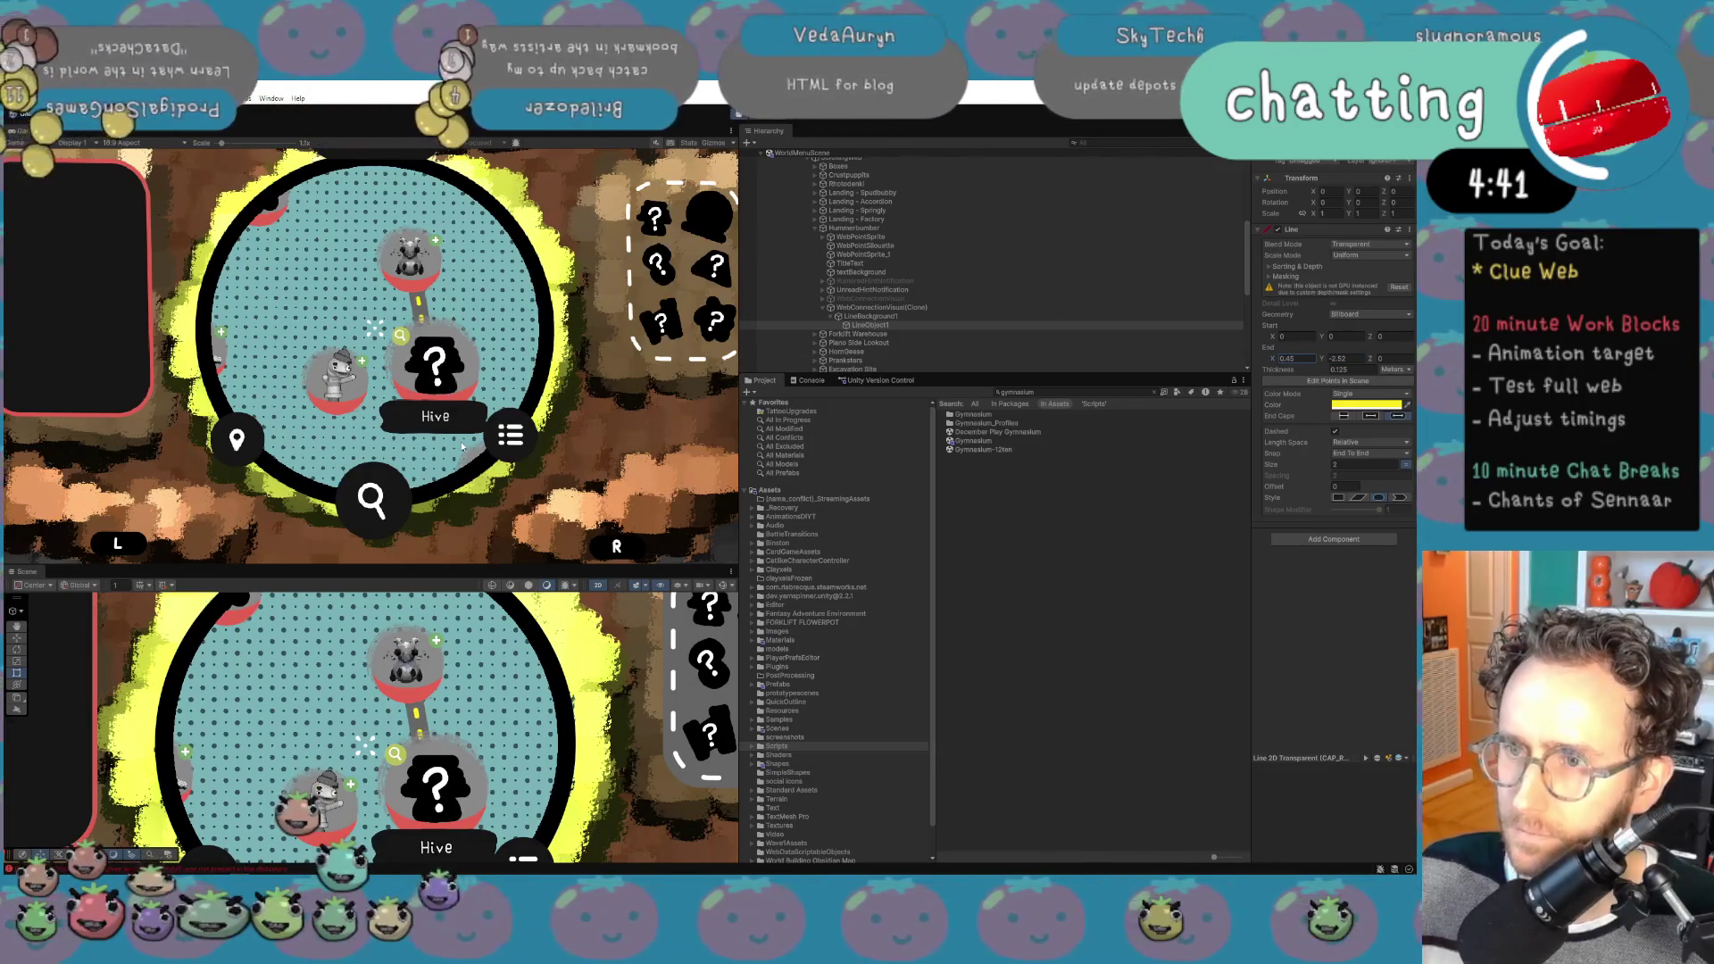
pyautogui.click(394, 732)
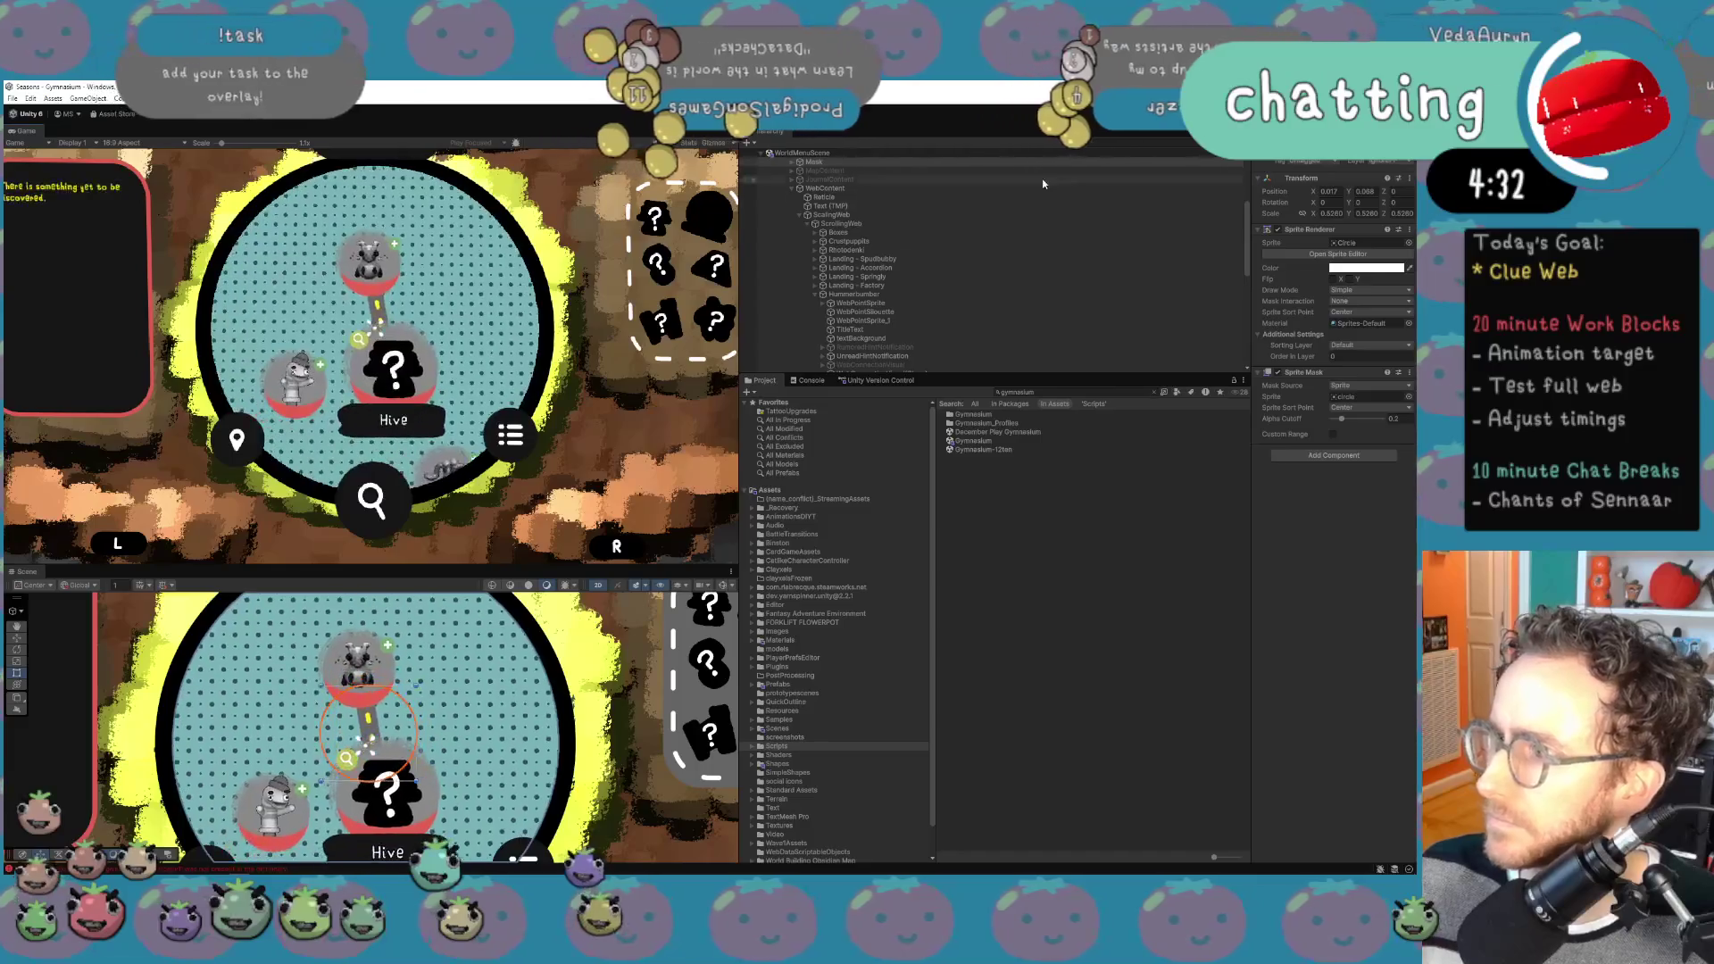
pyautogui.scroll(-5, 933, 321)
pyautogui.click(910, 241)
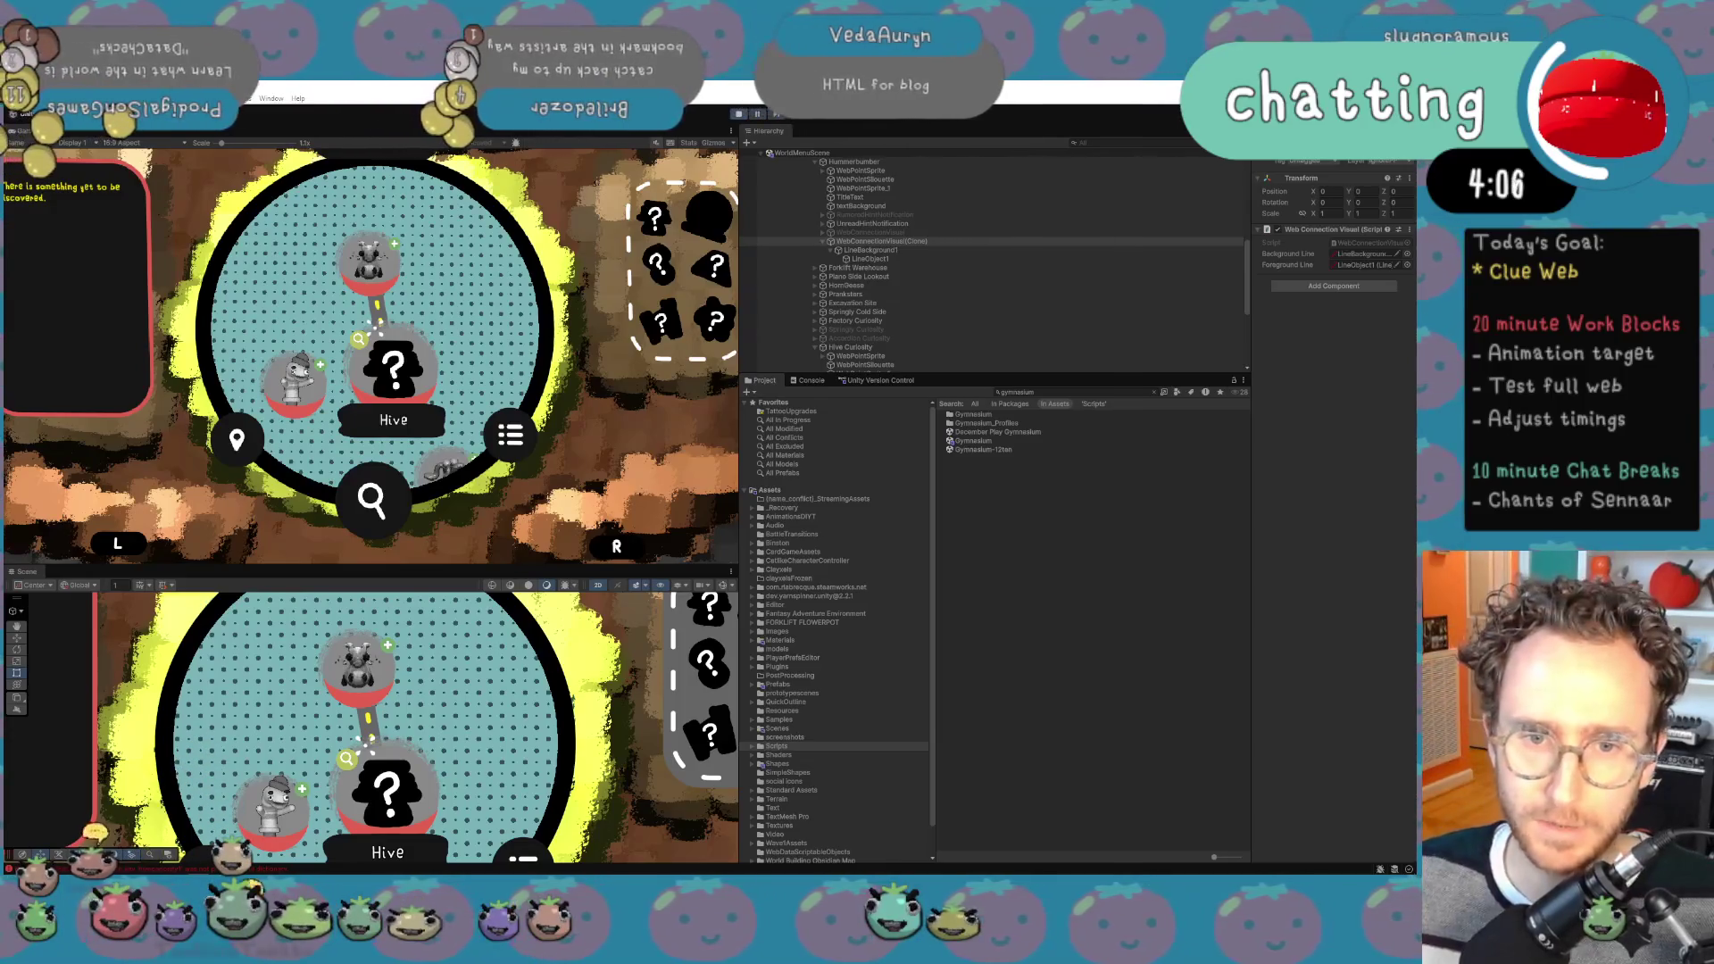
# Step: In the browser, zoom in, preview the Tomato Club Substack in a new tab, then return to Join the Tomato Club
pyautogui.hotkey('alt', 'Tab')
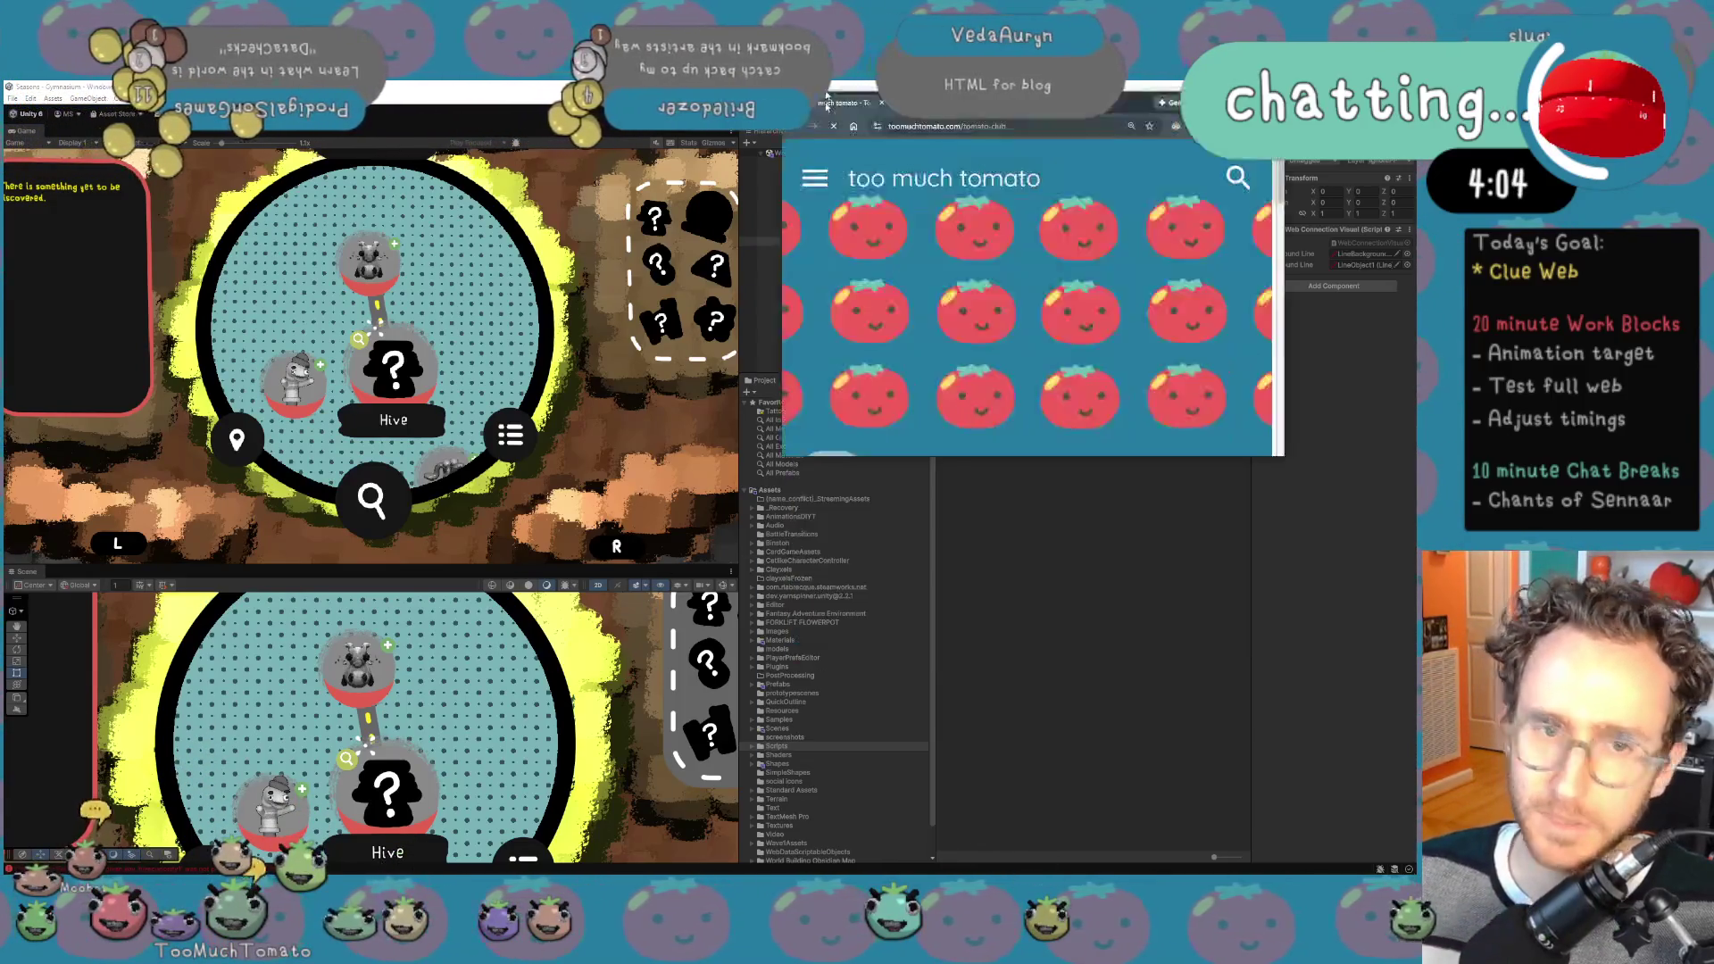
pyautogui.scroll(-6, 708, 674)
pyautogui.scroll(5, 711, 671)
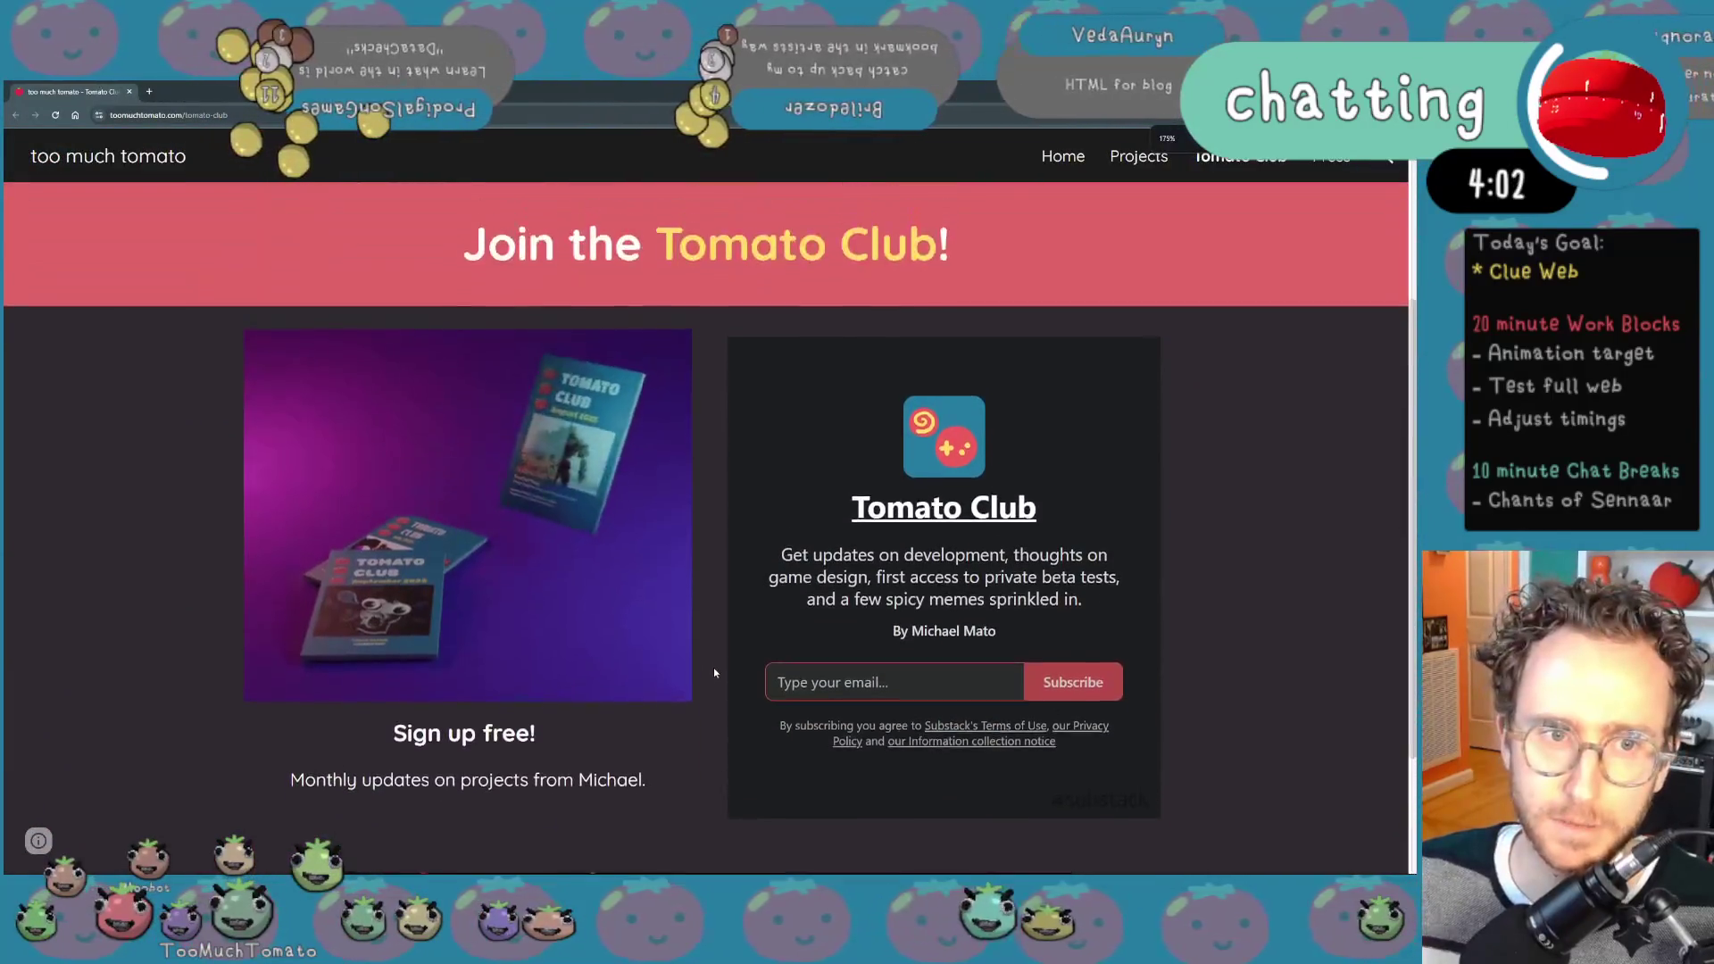
pyautogui.hotkey('ctrl', '+')
pyautogui.click(1018, 576)
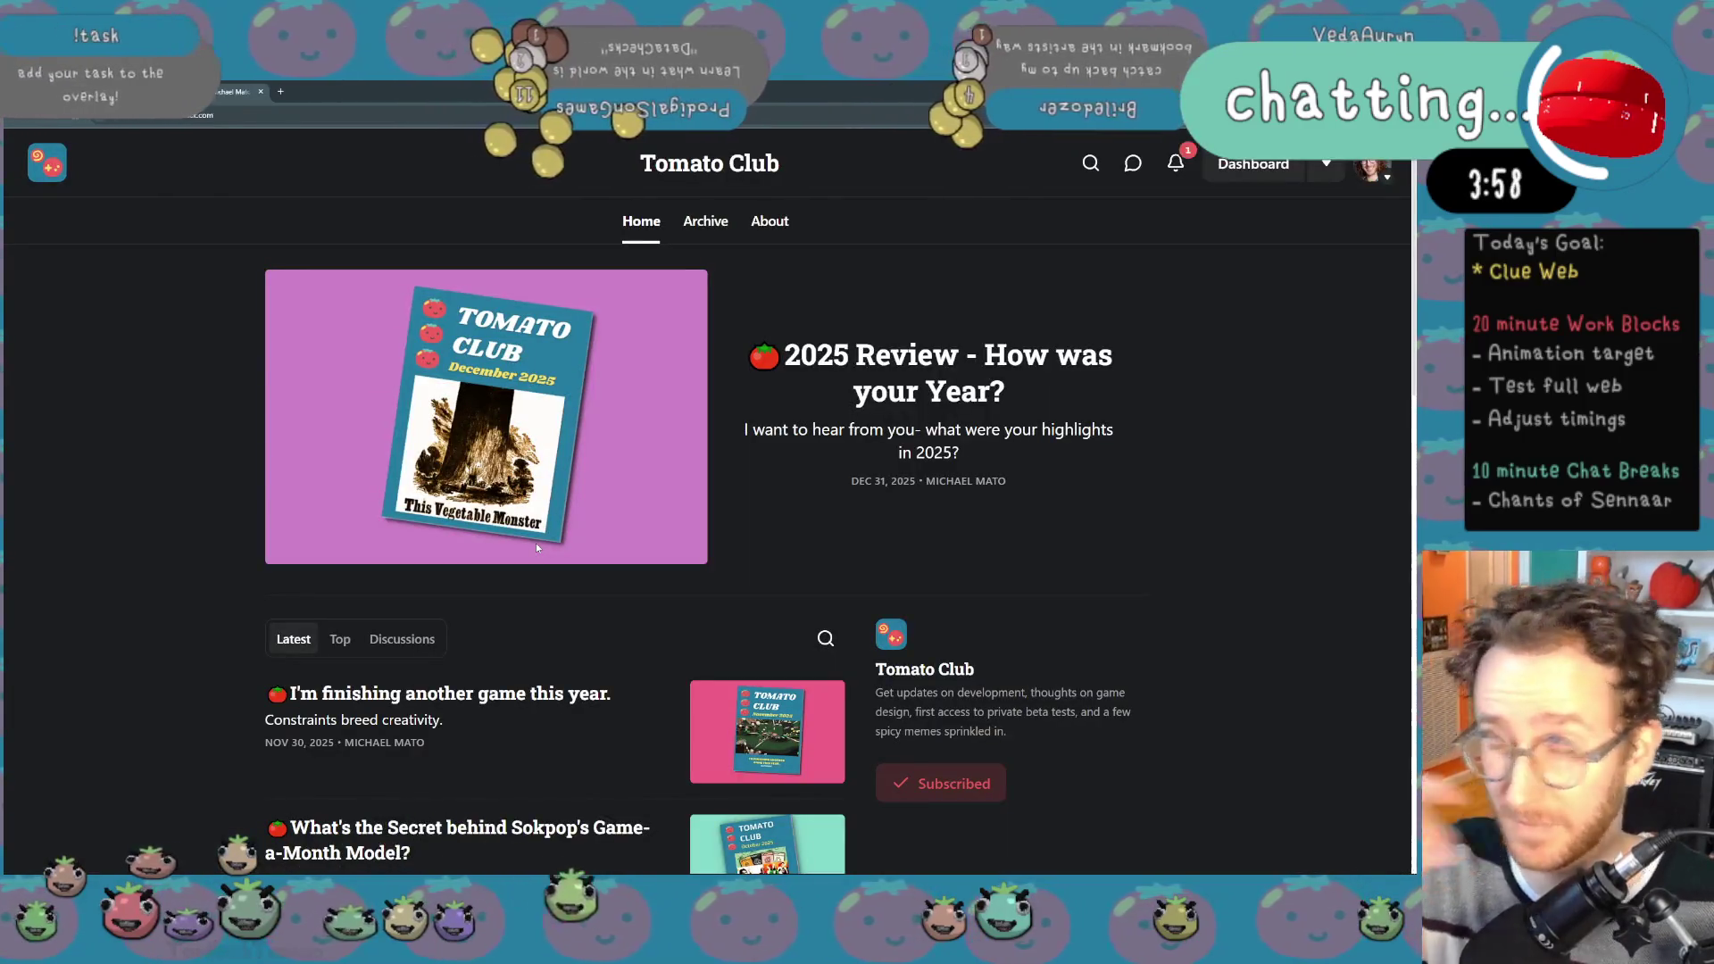
pyautogui.scroll(-6, 466, 611)
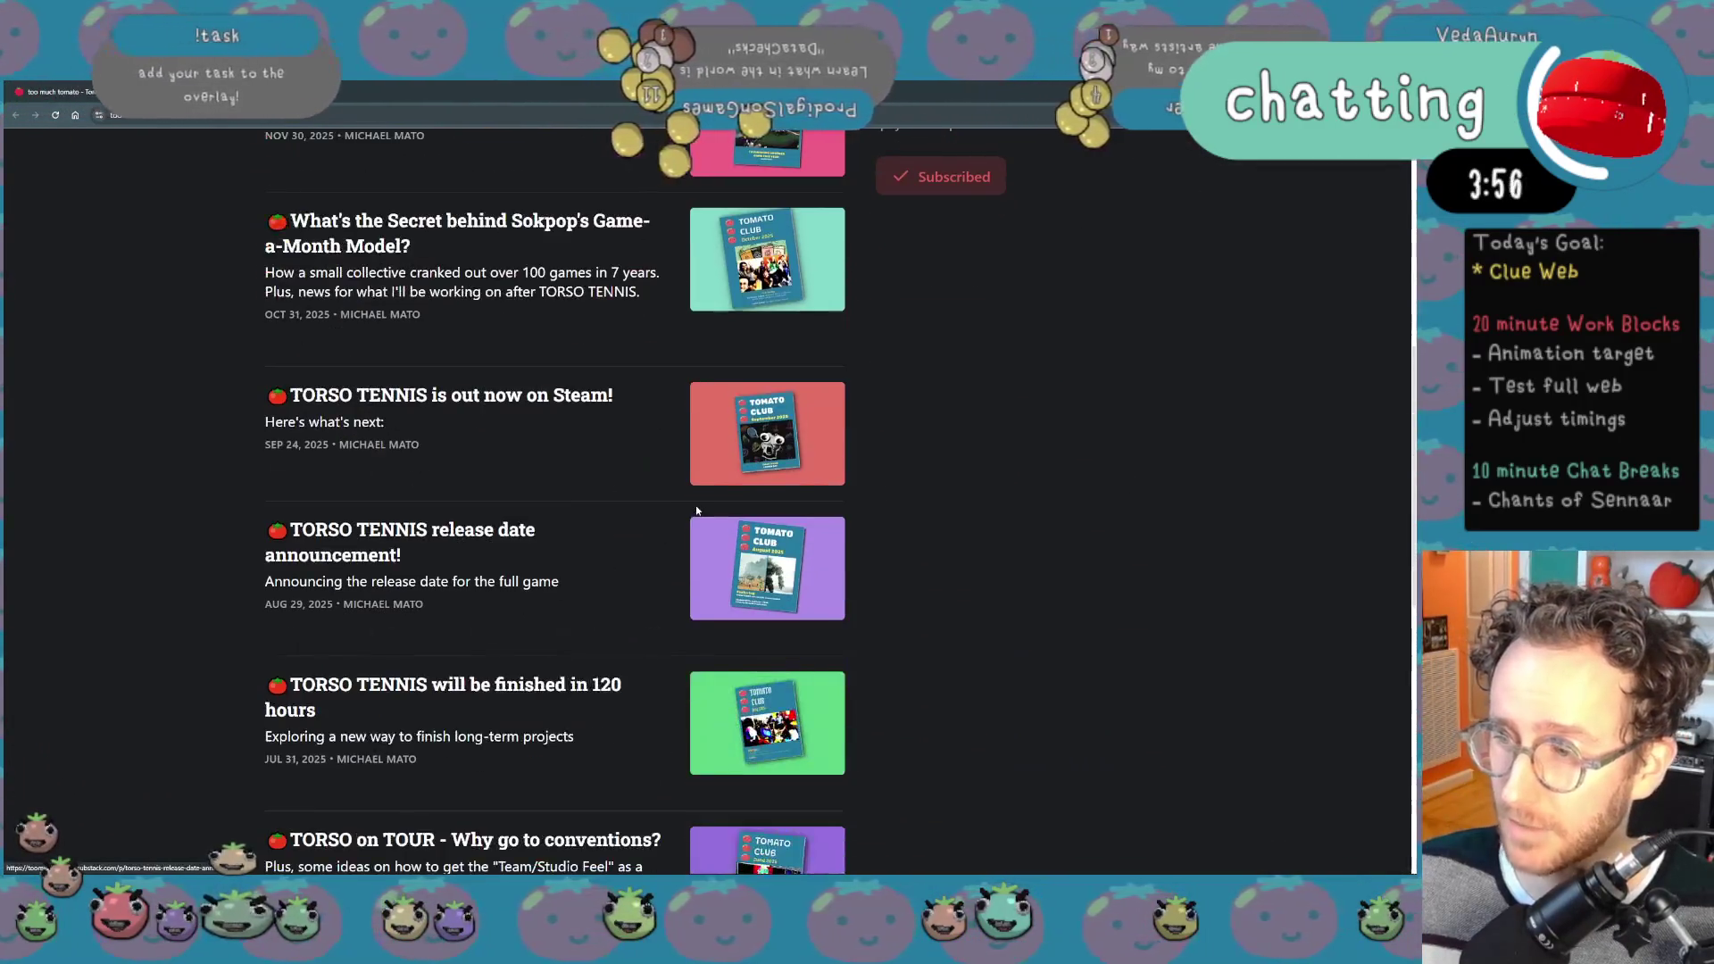
pyautogui.scroll(-4, 697, 511)
pyautogui.scroll(10, 697, 511)
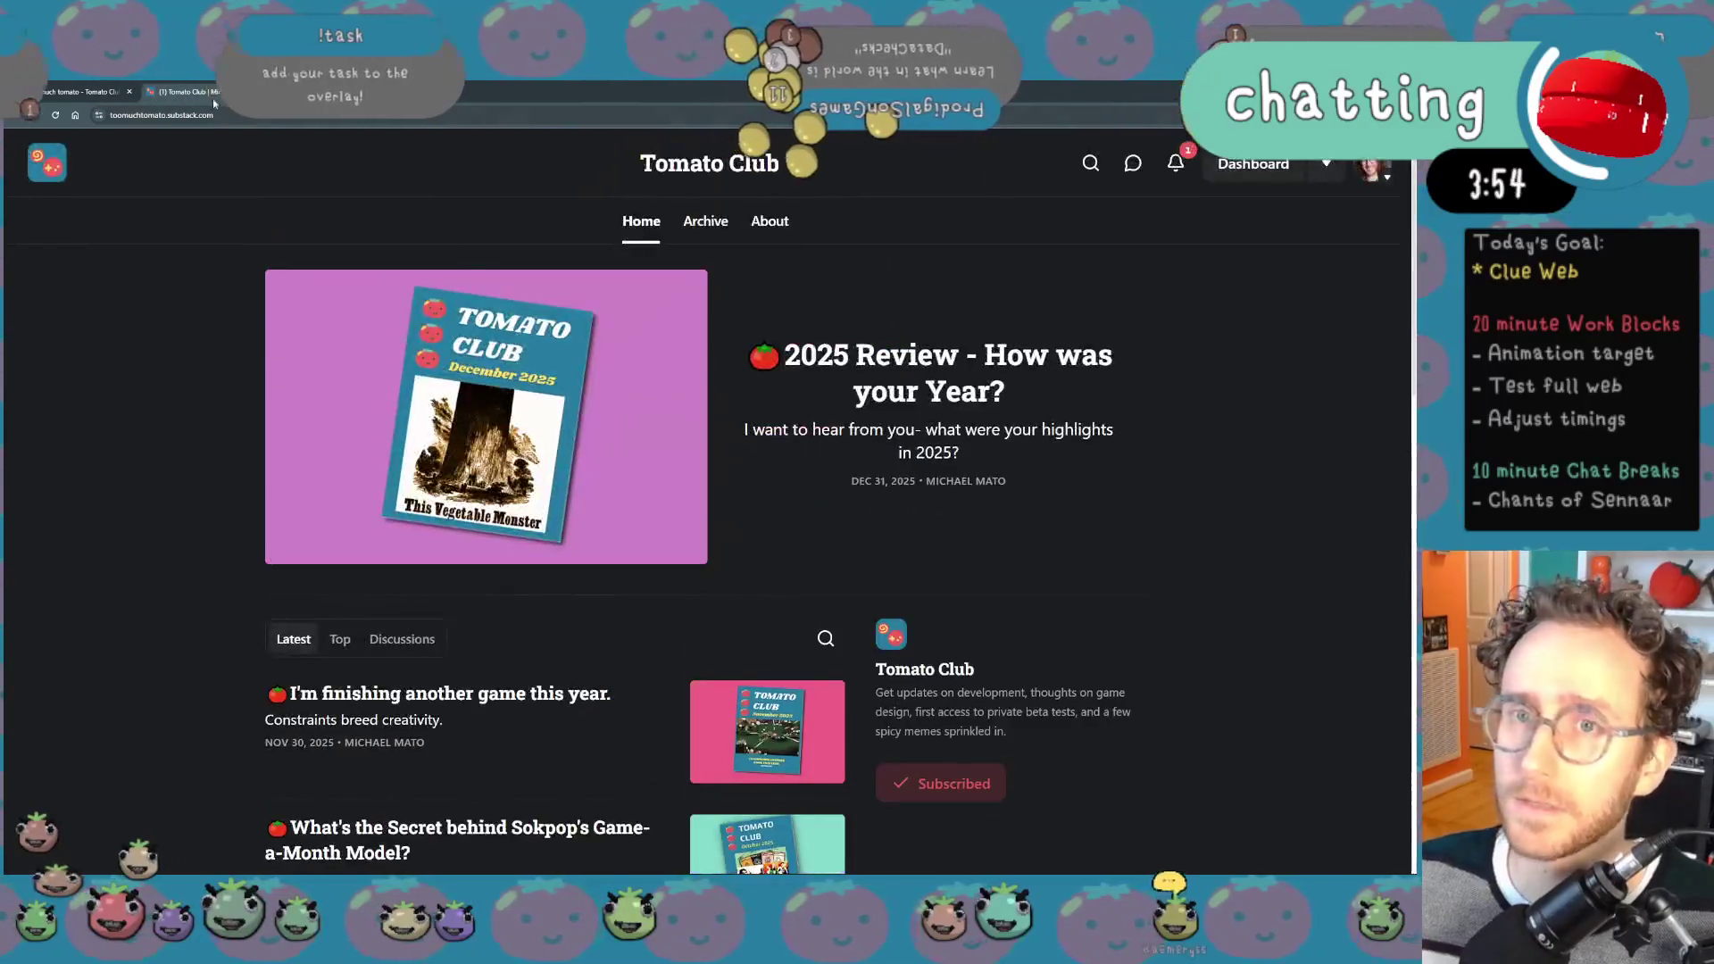
pyautogui.middleClick(208, 94)
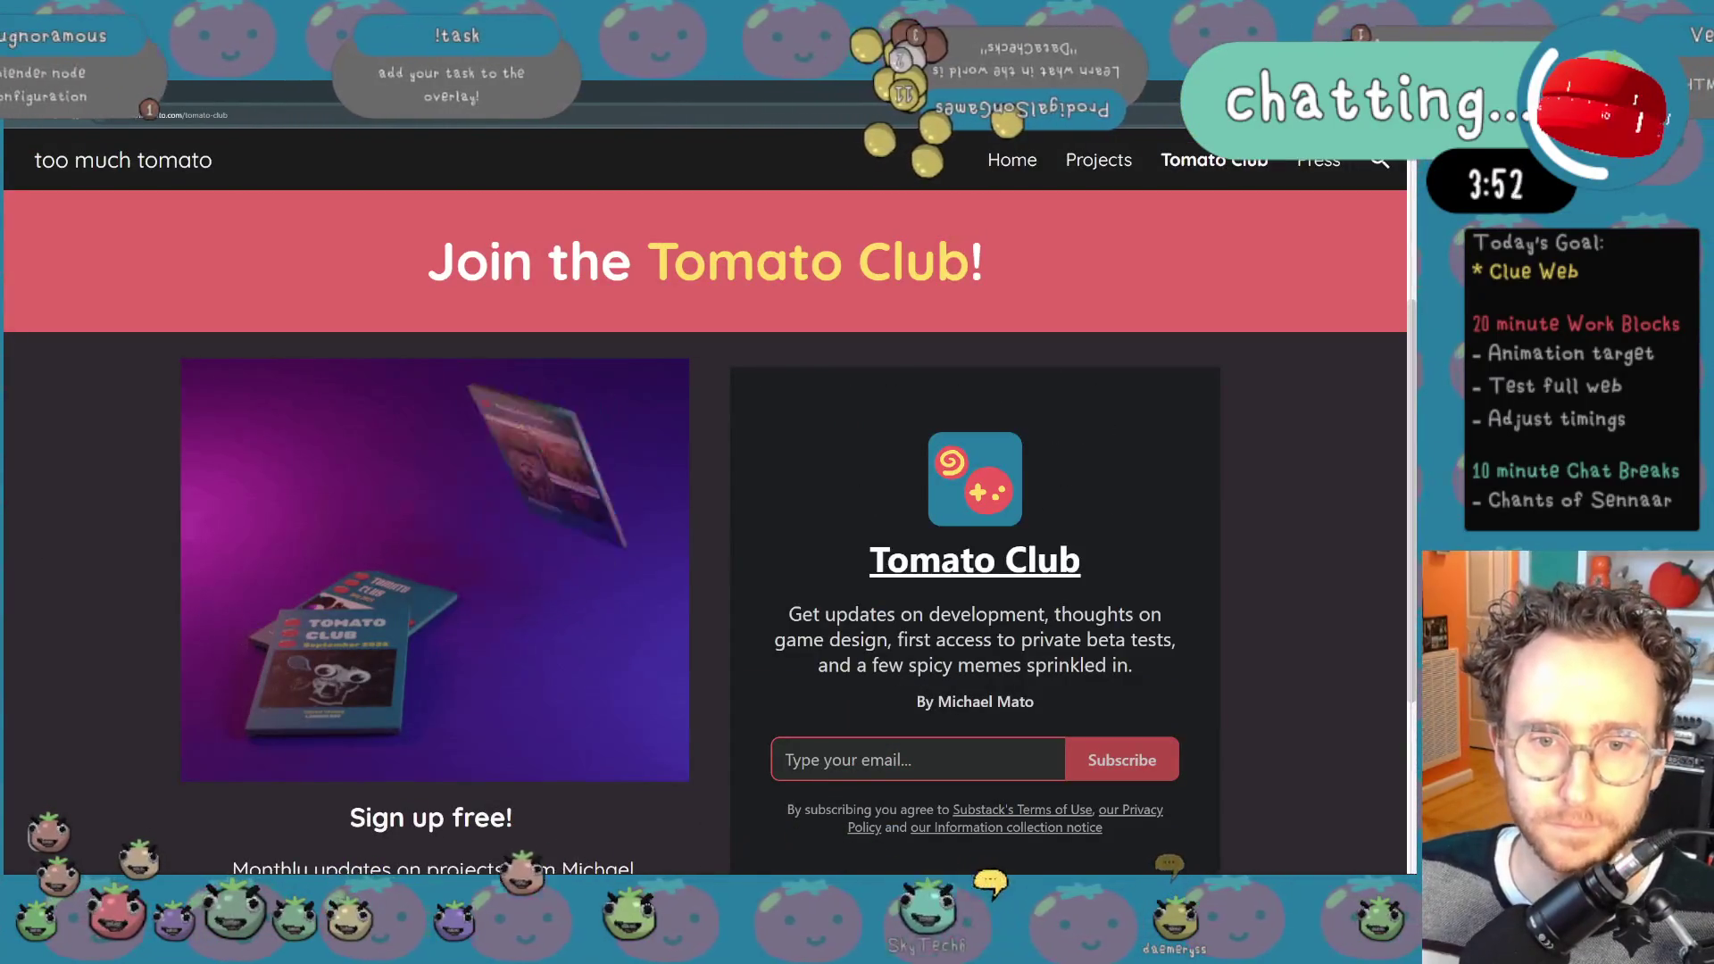